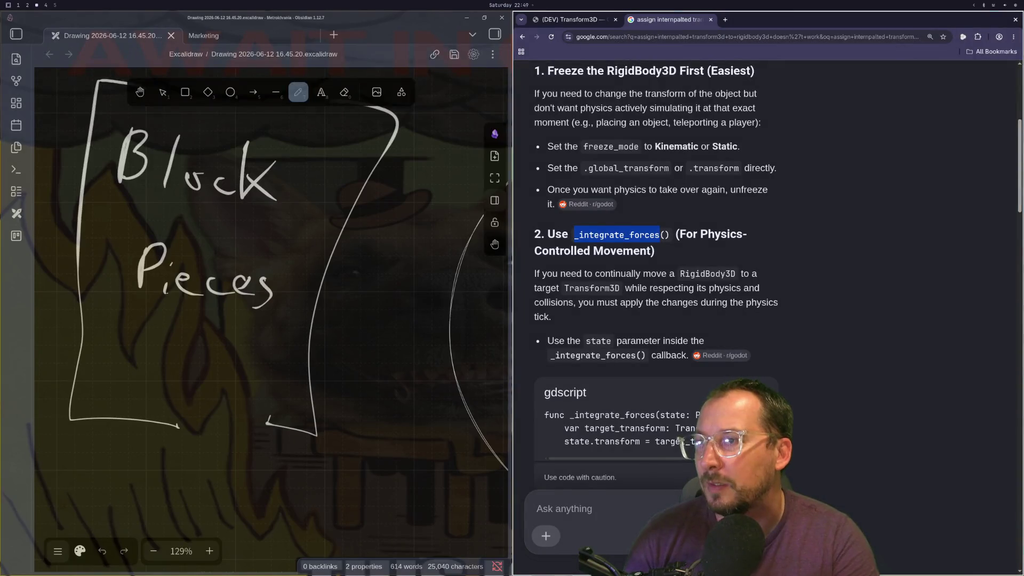
# Look up interpolate_with in the Transform3D methods reference, then return to player_controller.gd.
pyautogui.click(546, 23)
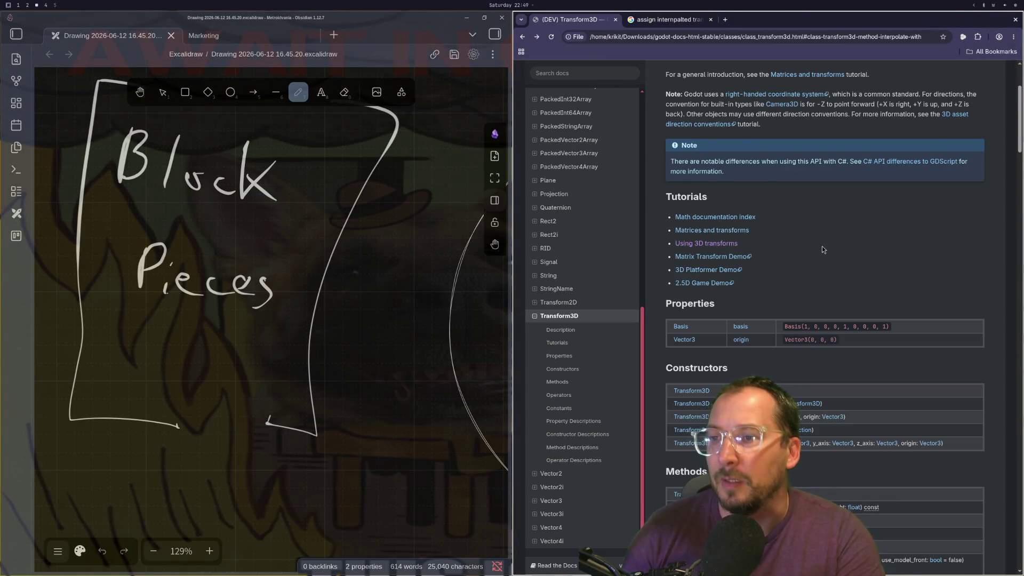
pyautogui.scroll(-3, 823, 247)
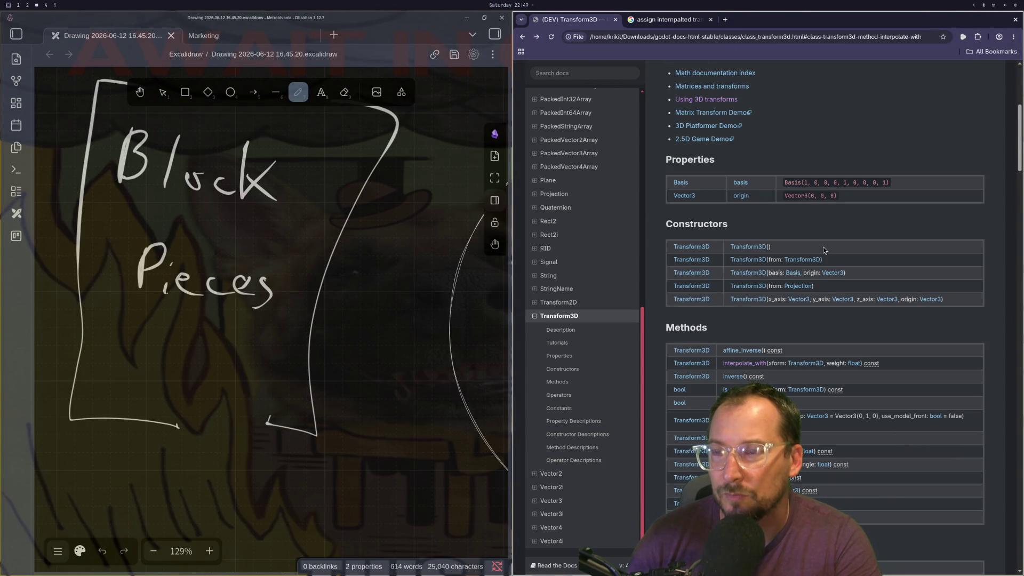
pyautogui.press('super+1')
pyautogui.press('j')
pyautogui.press('j')
pyautogui.press('j')
pyautogui.press('j')
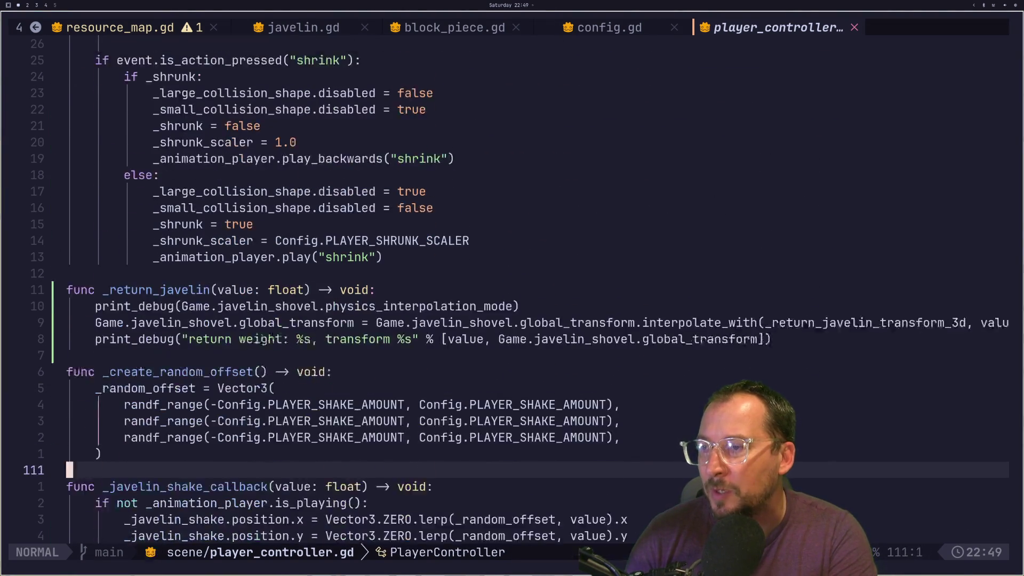
# Copy the interpolate_with(...) expression from the javelin transform assignment line.
pyautogui.click(681, 289)
pyautogui.press('h')
pyautogui.press('h')
pyautogui.press('h')
pyautogui.press('v')
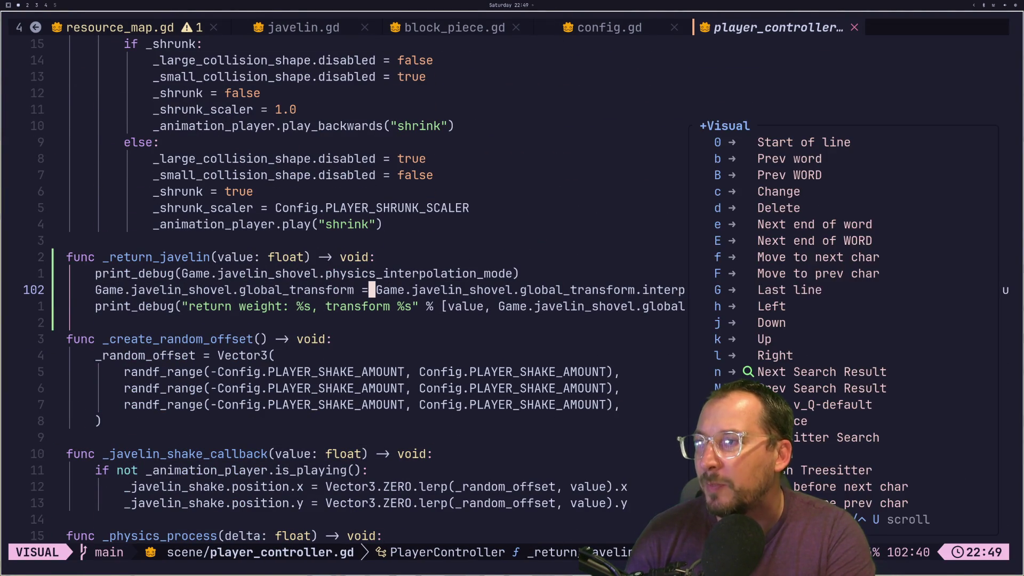
pyautogui.press('l')
pyautogui.press('l')
pyautogui.press('l')
pyautogui.press('l')
pyautogui.press('l')
pyautogui.press('l')
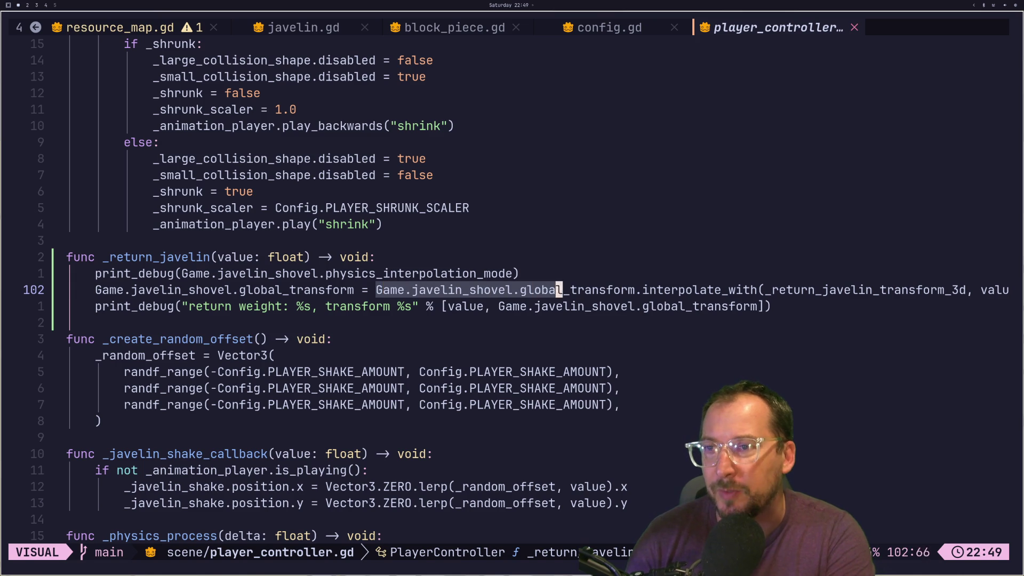
# Replace the debug print's transform argument with the copied interpolate_with expression.
pyautogui.press('l')
pyautogui.press('l')
pyautogui.press('l')
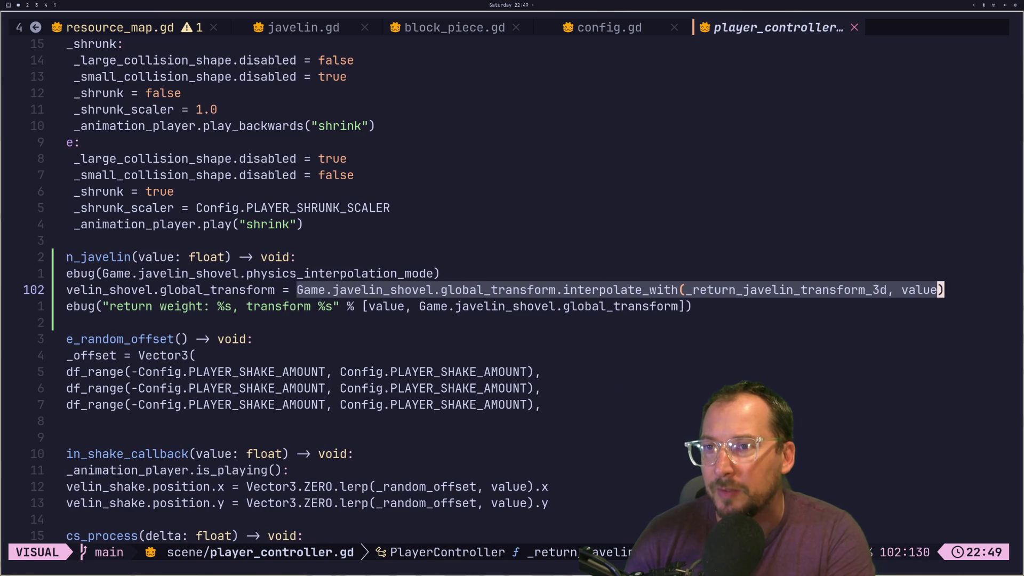
pyautogui.press('y')
pyautogui.press('j')
pyautogui.press('w')
pyautogui.press('w')
pyautogui.press('w')
pyautogui.press('w')
pyautogui.press('w')
pyautogui.press('w')
pyautogui.press('l')
pyautogui.press('h')
pyautogui.press('i')
pyautogui.press('BackSpace')
pyautogui.press('BackSpace')
pyautogui.press('BackSpace')
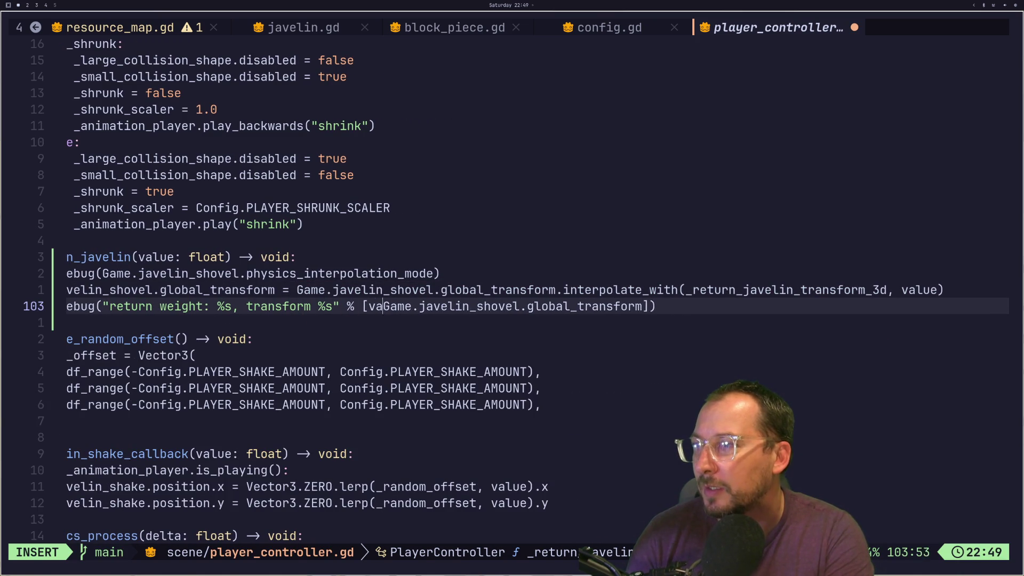
pyautogui.press('Escape')
pyautogui.press('l')
pyautogui.press('l')
pyautogui.press('l')
pyautogui.press('l')
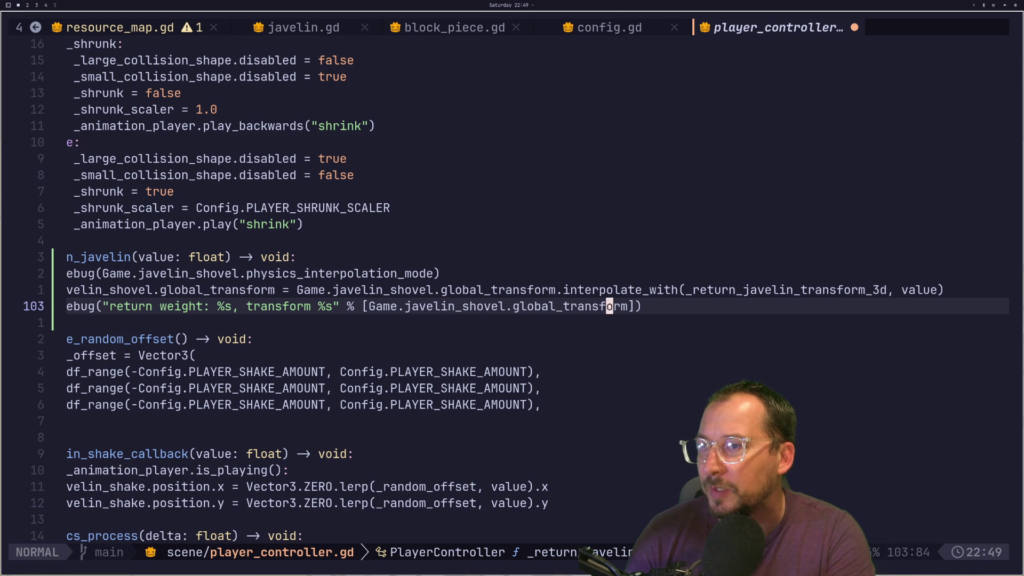
pyautogui.press('a')
pyautogui.press('BackSpace')
pyautogui.press('BackSpace')
pyautogui.press('BackSpace')
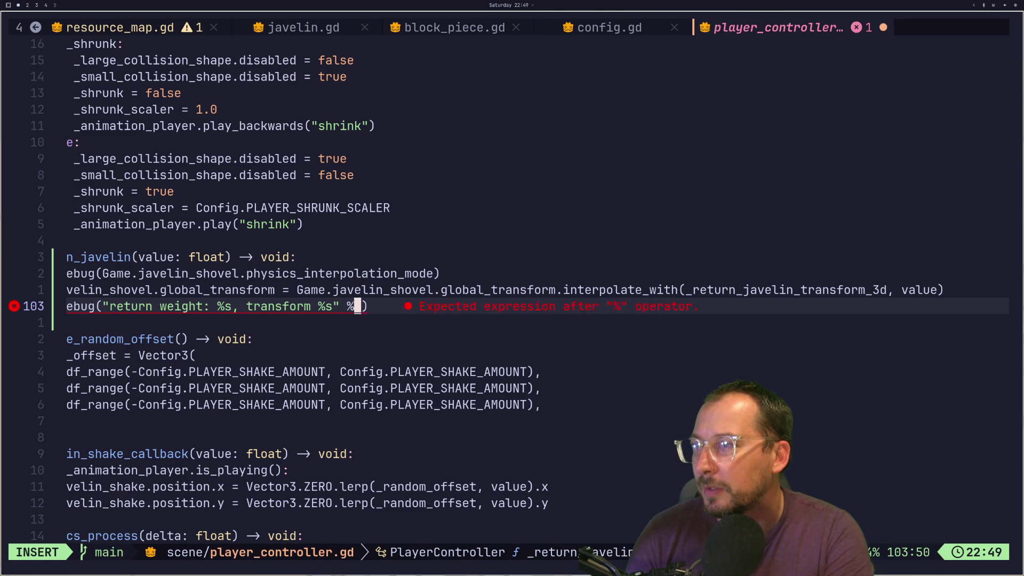
pyautogui.press('Escape')
pyautogui.press('p')
# Trim the debug message to a single "%s" placeholder, removing weight, return and transform.
pyautogui.press('F')
pyautogui.press('f')
pyautogui.press('h')
pyautogui.press('h')
pyautogui.press('h')
pyautogui.press('c')
pyautogui.press('i')
pyautogui.press('w')
pyautogui.press('Delete')
pyautogui.press('Delete')
pyautogui.press('Delete')
pyautogui.press('BackSpace')
pyautogui.press('Delete')
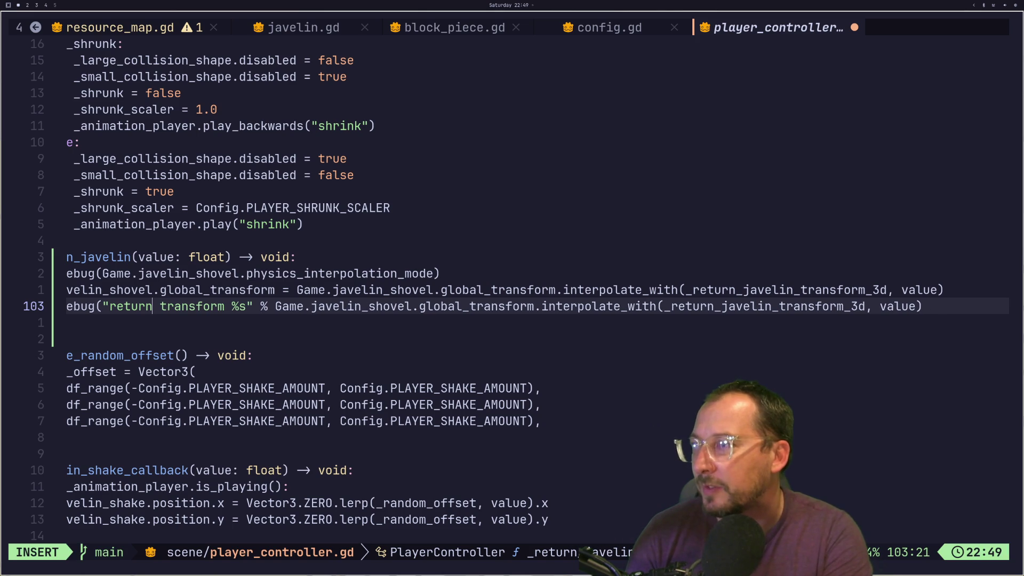
pyautogui.press('BackSpace')
pyautogui.press('BackSpace')
pyautogui.press('BackSpace')
pyautogui.press('Delete')
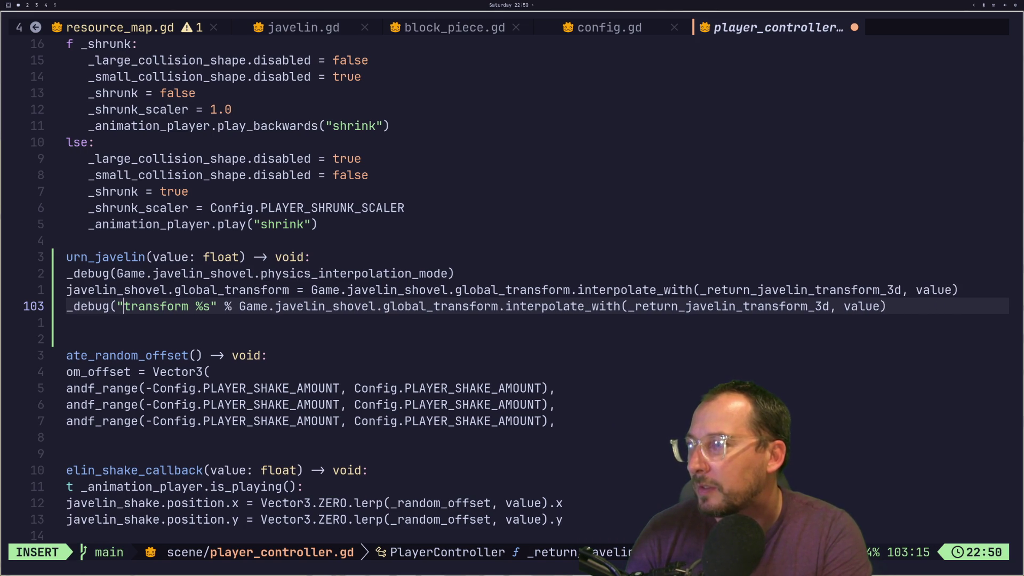
pyautogui.press('Delete')
pyautogui.press('Delete')
pyautogui.press('Delete')
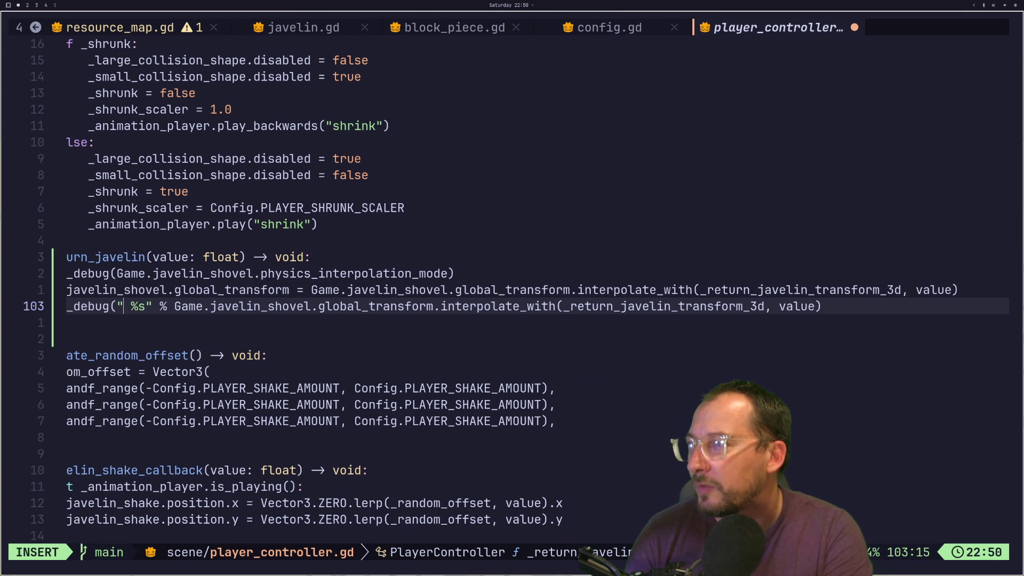
pyautogui.press('Escape')
# Delete the physics_interpolation_mode print line and save player_controller.gd with :w.
pyautogui.press('k')
pyautogui.press('k')
pyautogui.press('d')
pyautogui.press('d')
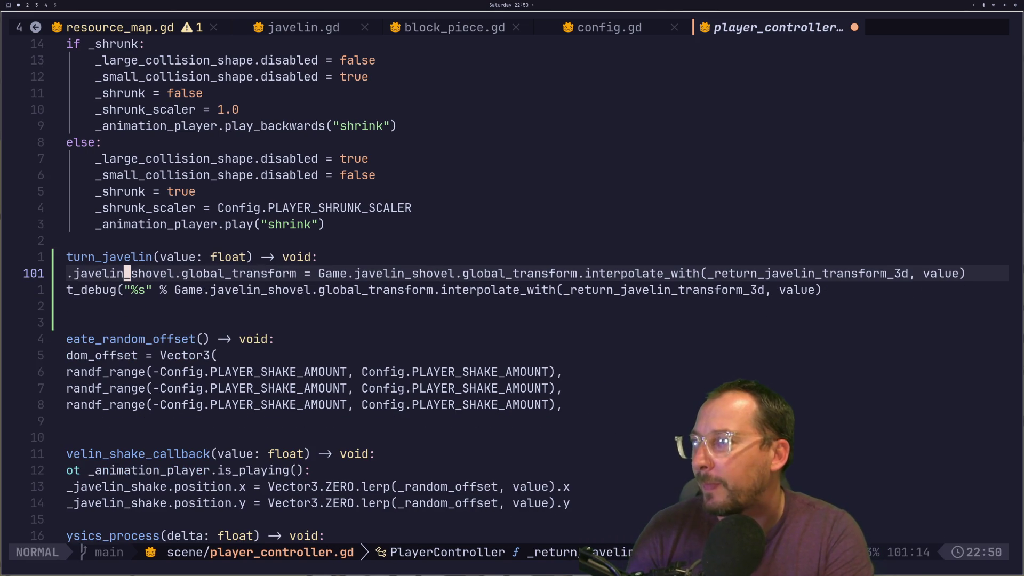
pyautogui.write(':w')
pyautogui.press('Return')
pyautogui.press('super+2')
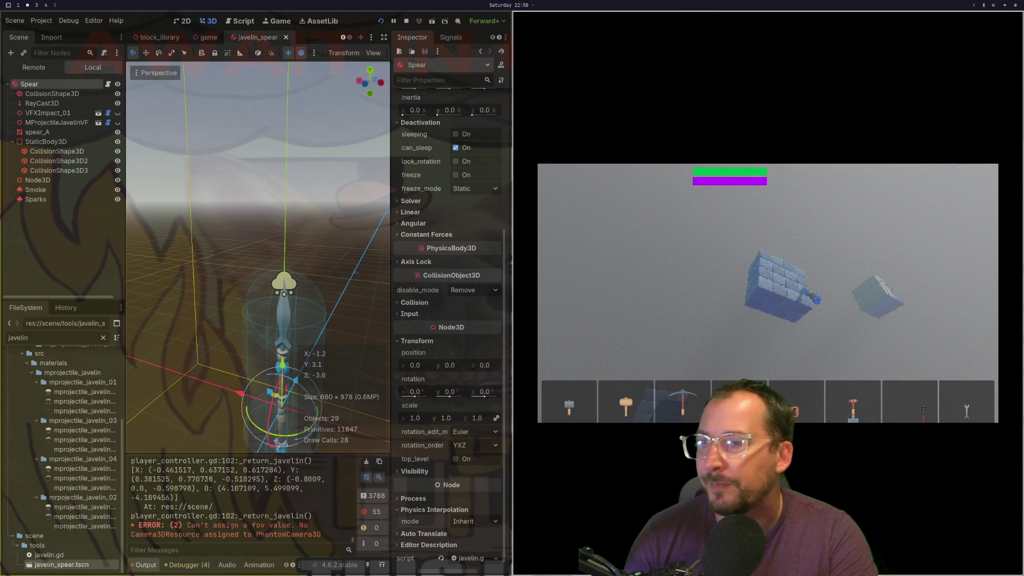
pyautogui.press('super+1')
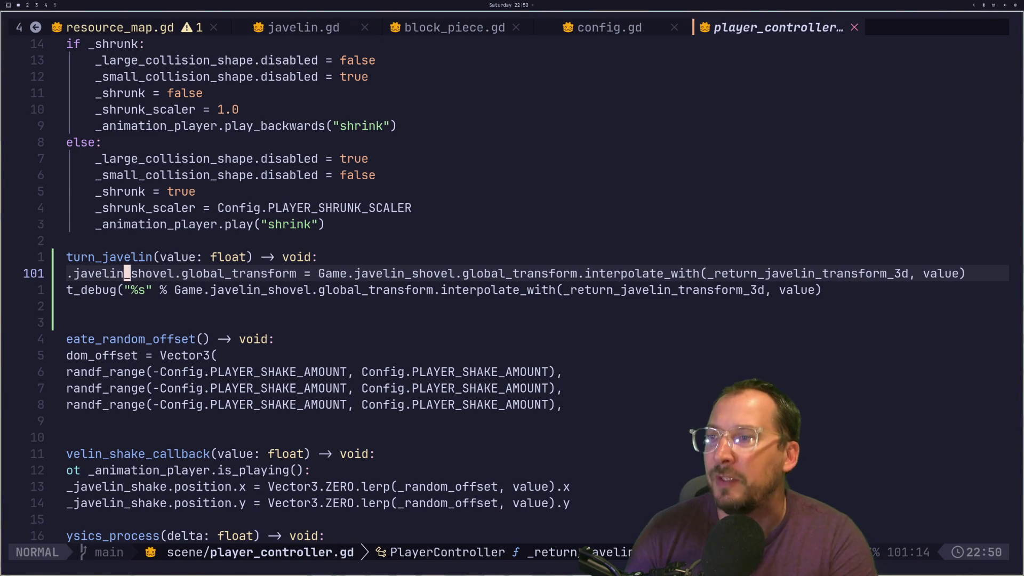
# Cut the return transform out of the assignment line's interpolate_with call.
pyautogui.press('l')
pyautogui.press('l')
pyautogui.press('l')
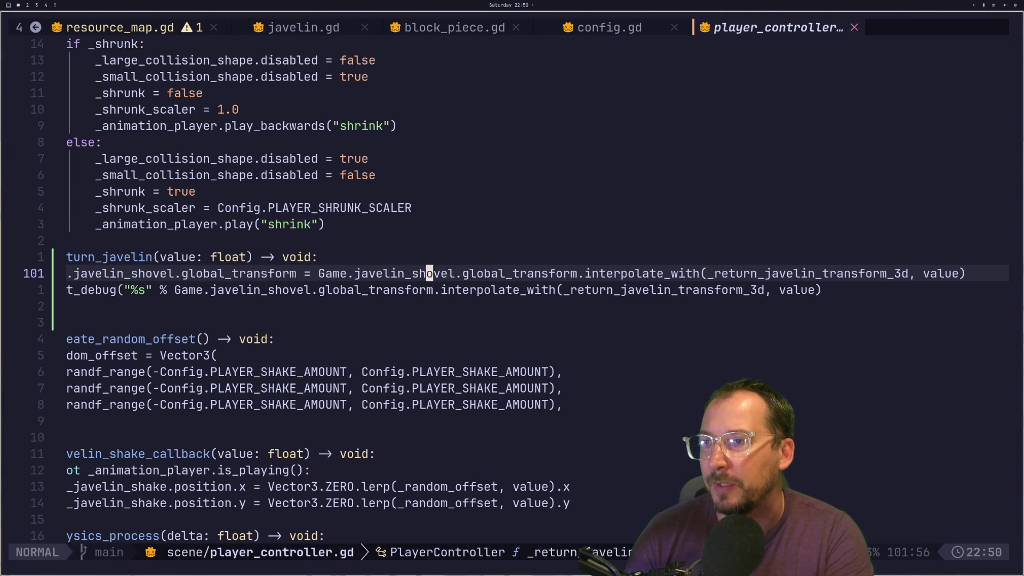
pyautogui.press('l')
pyautogui.press('l')
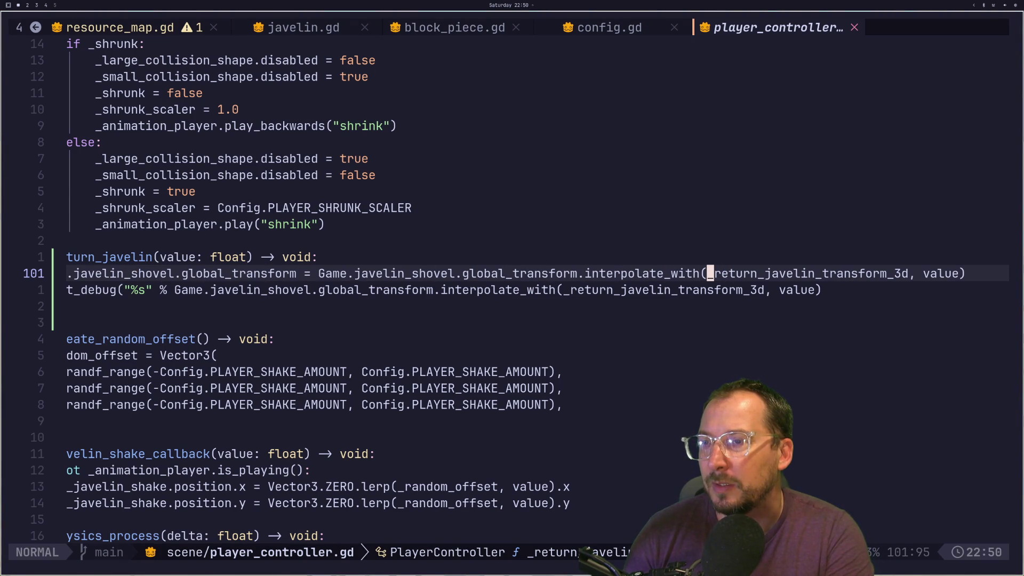
pyautogui.press('d')
pyautogui.press('t')
pyautogui.press(',')
pyautogui.press('h')
pyautogui.press('h')
pyautogui.press('h')
pyautogui.press('h')
pyautogui.press('h')
pyautogui.press('h')
pyautogui.press('l')
pyautogui.press('l')
pyautogui.press('l')
pyautogui.write('a[')
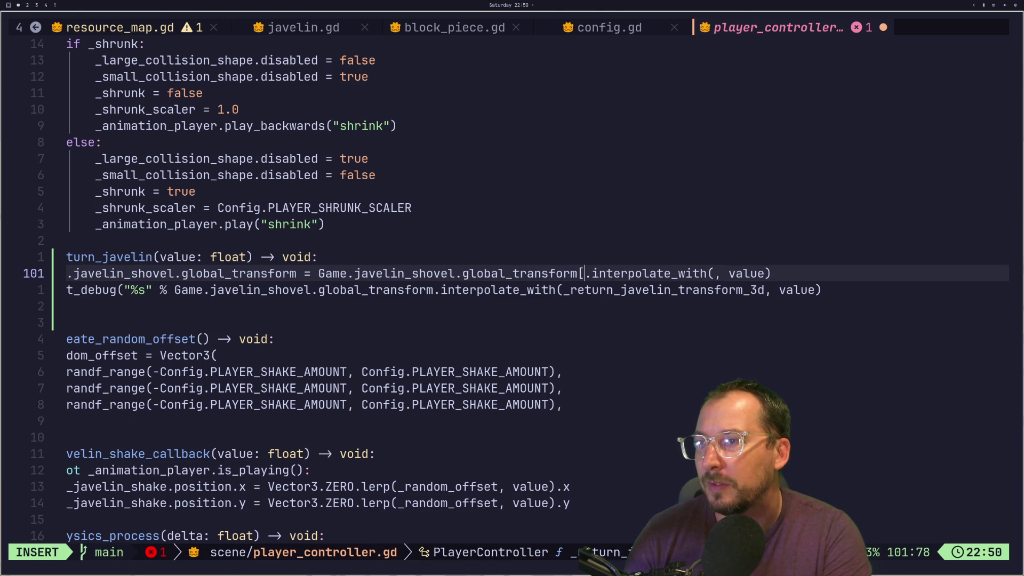
pyautogui.press('Escape')
# Undo the stray edits so the assignment line keeps its original interpolate_with call.
pyautogui.press('a')
pyautogui.press('BackSpace')
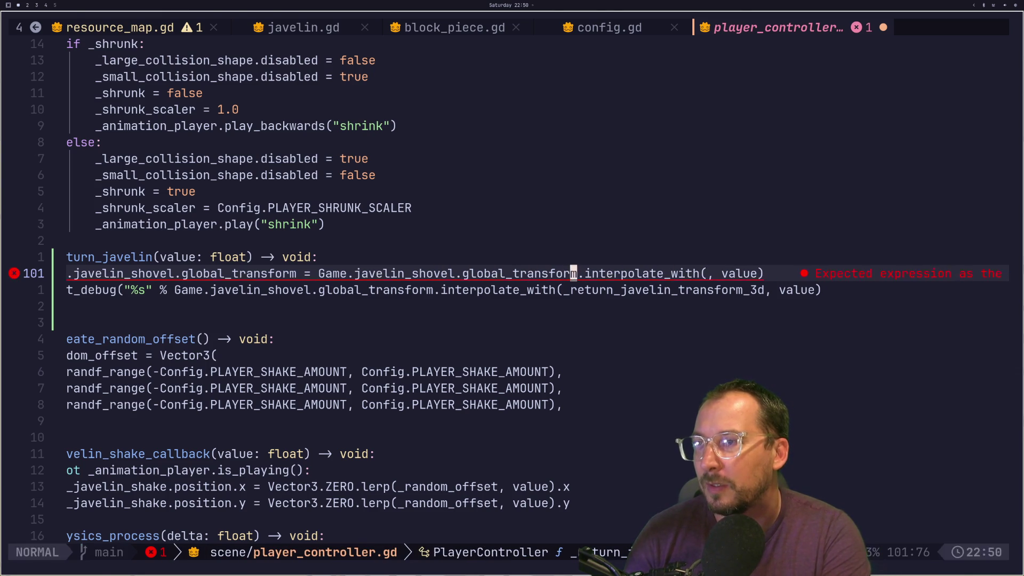
pyautogui.write('[')
pyautogui.press('Escape')
pyautogui.press('x')
pyautogui.press('f')
pyautogui.press('(')
pyautogui.press('p')
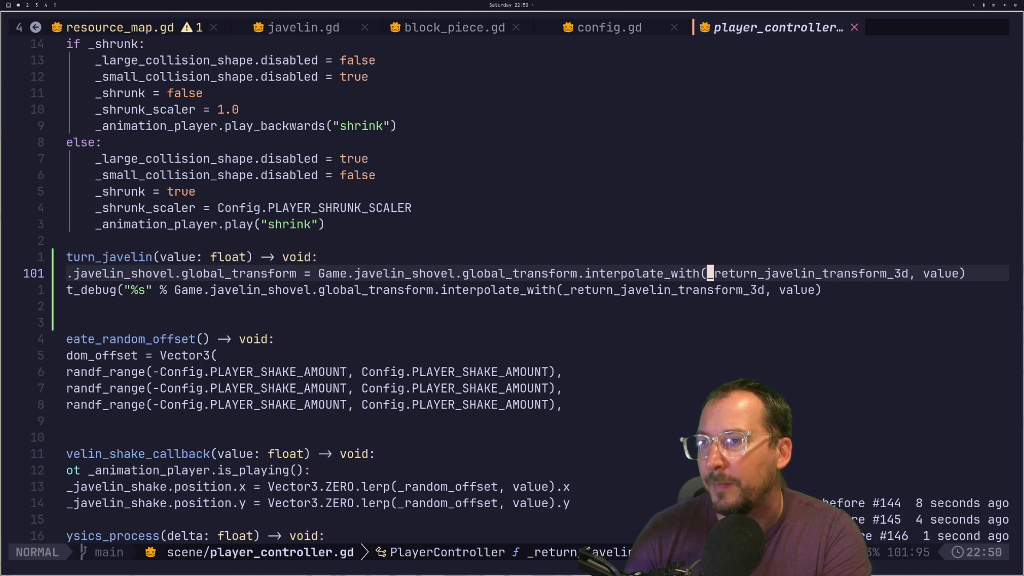
pyautogui.press('j')
# On line 102, move _return_javelin_transform_3d in front of Game.javelin_shovel.global_transform.
pyautogui.press('b')
pyautogui.press('d')
pyautogui.press('t')
pyautogui.press(',')
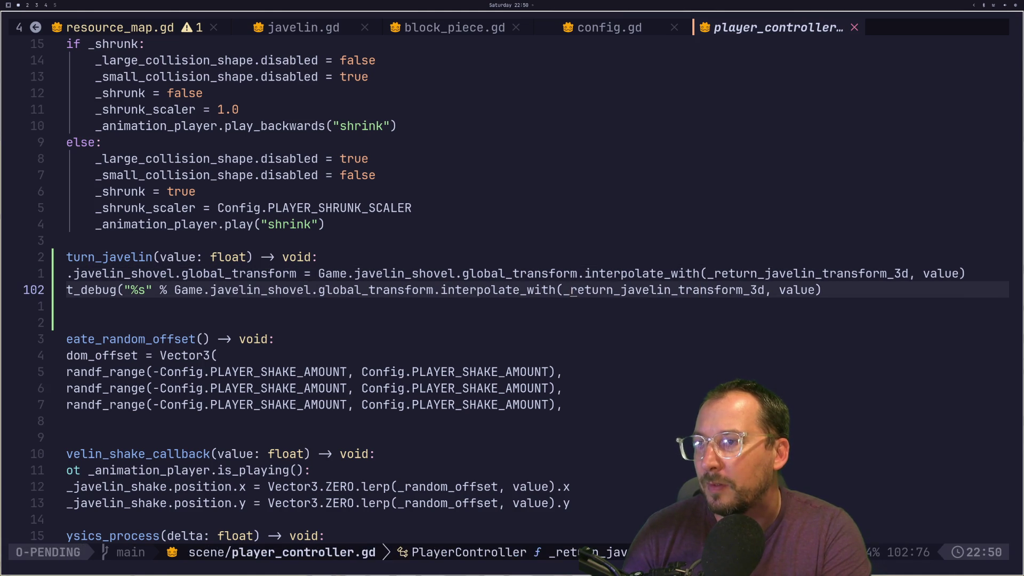
pyautogui.press('h')
pyautogui.press('b')
pyautogui.press('b')
pyautogui.press('b')
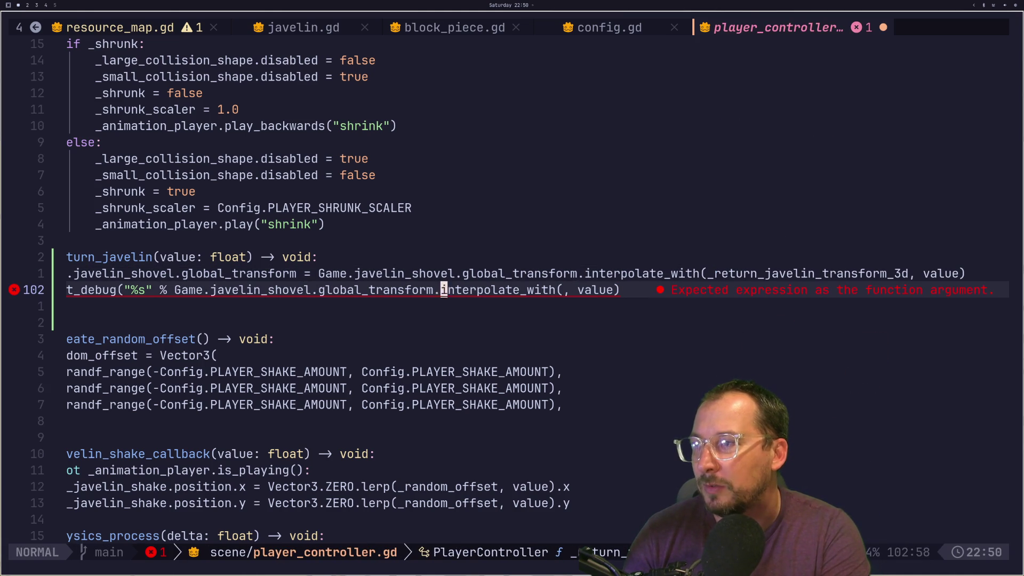
pyautogui.press('b')
pyautogui.press('h')
pyautogui.press('h')
pyautogui.press('h')
pyautogui.press('h')
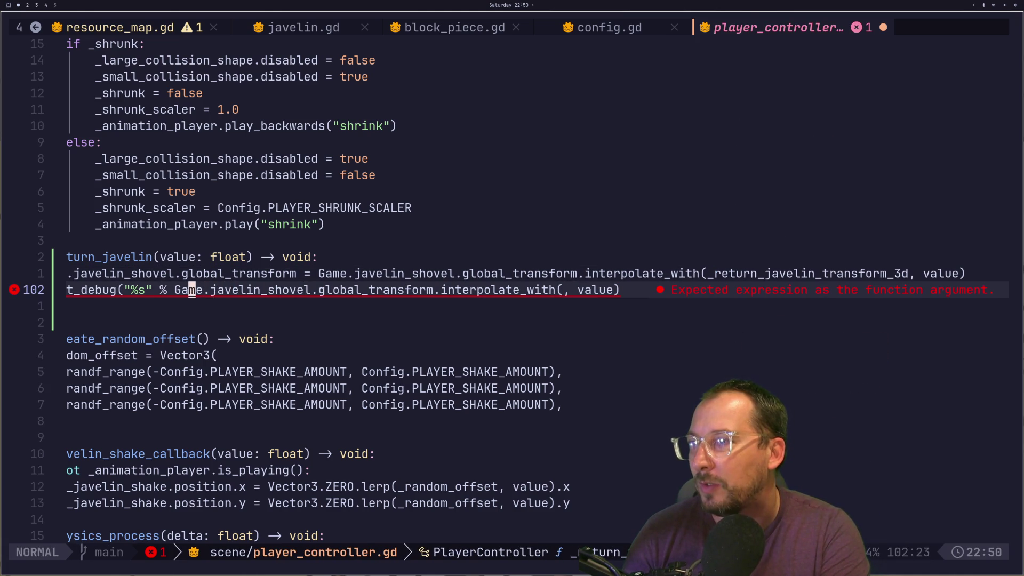
pyautogui.press('p')
pyautogui.press('u')
pyautogui.hotkey('shift', 'p')
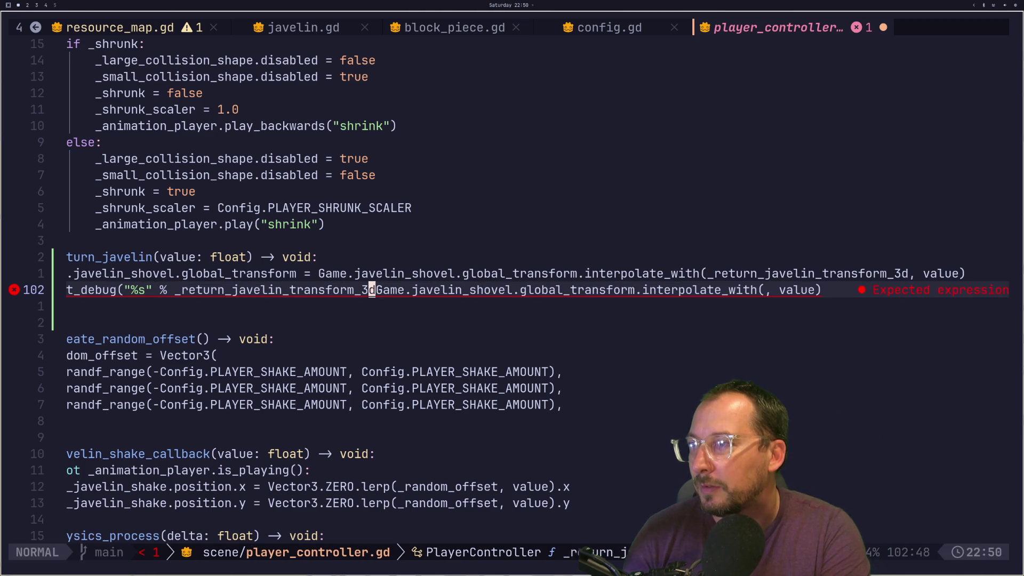
# Make Game.javelin_shovel.global_transform the first interpolate_with argument, then save with :w.
pyautogui.press('l')
pyautogui.press('v')
pyautogui.press('l')
pyautogui.press('l')
pyautogui.press('l')
pyautogui.press('l')
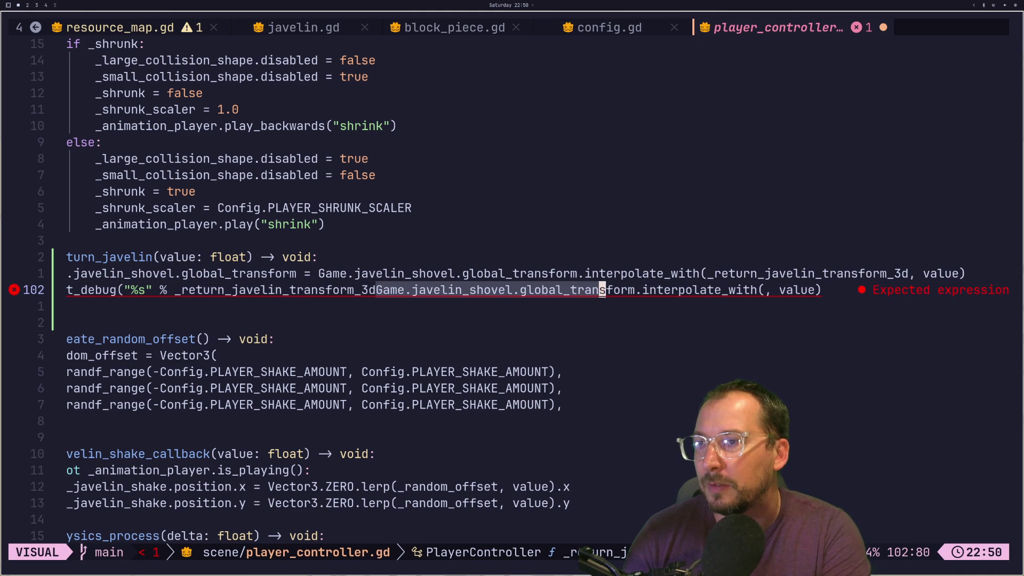
pyautogui.press('d')
pyautogui.press('l')
pyautogui.press('l')
pyautogui.press('l')
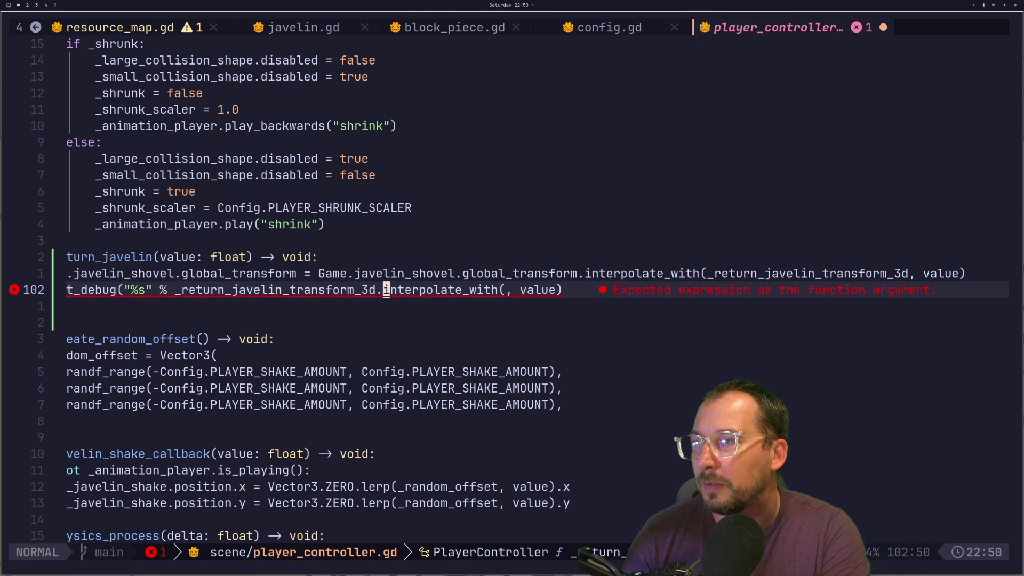
pyautogui.press('h')
pyautogui.press('h')
pyautogui.press('p')
pyautogui.write('up:w')
pyautogui.press('Return')
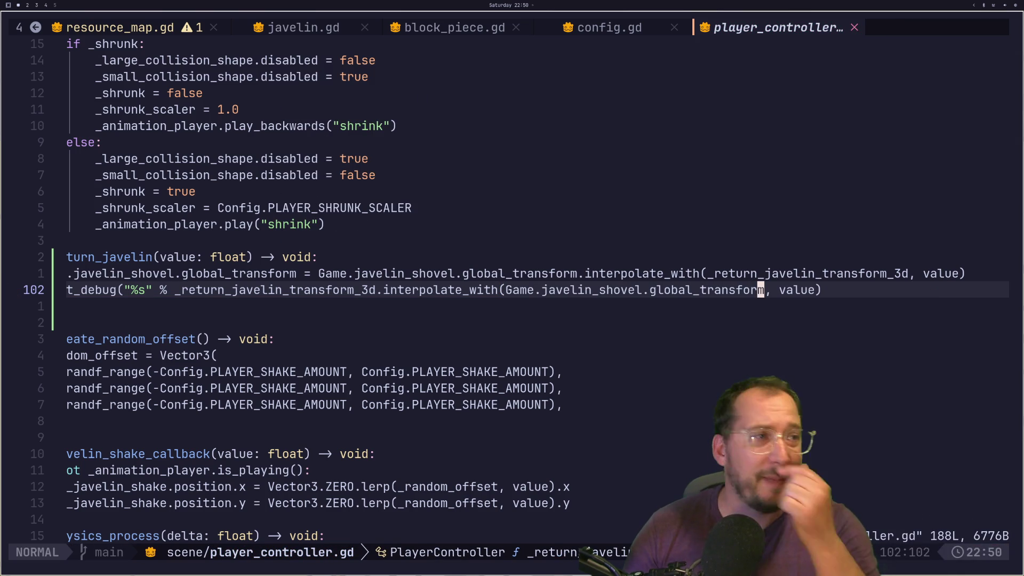
pyautogui.press('super+2')
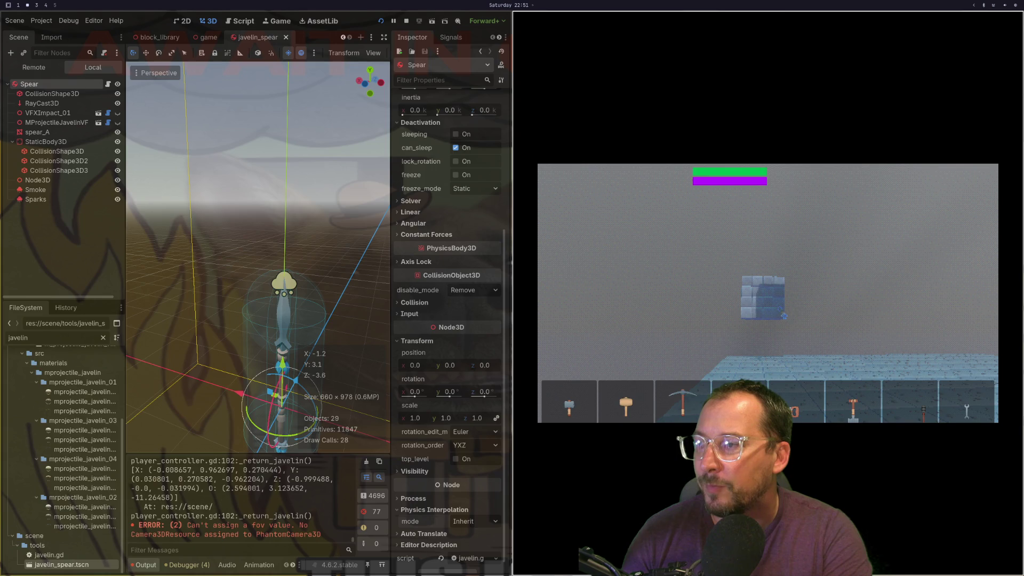
# Throw the javelin at the floating block in the running game.
pyautogui.press('super+1')
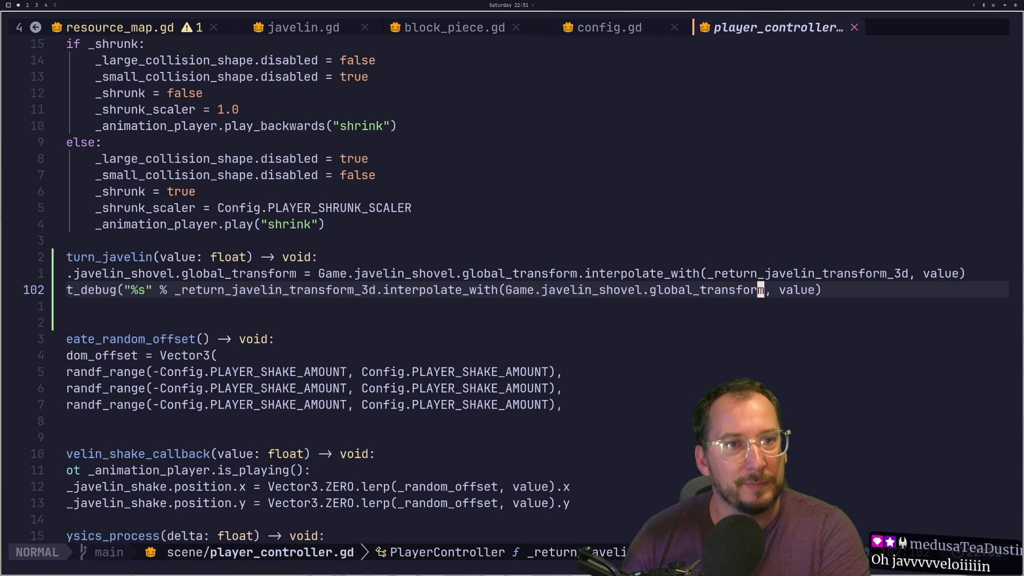
pyautogui.press('super+2')
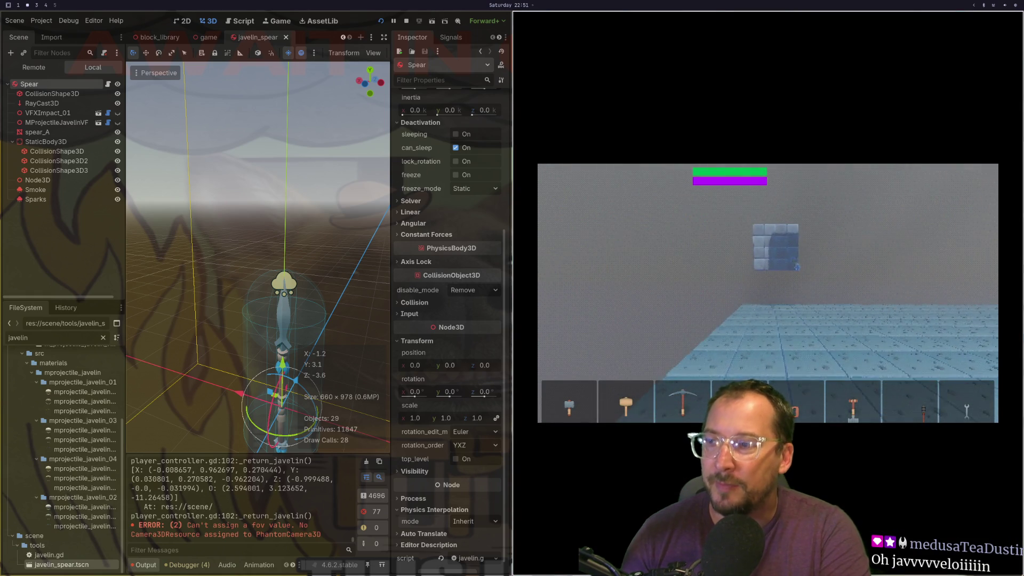
pyautogui.click(794, 309)
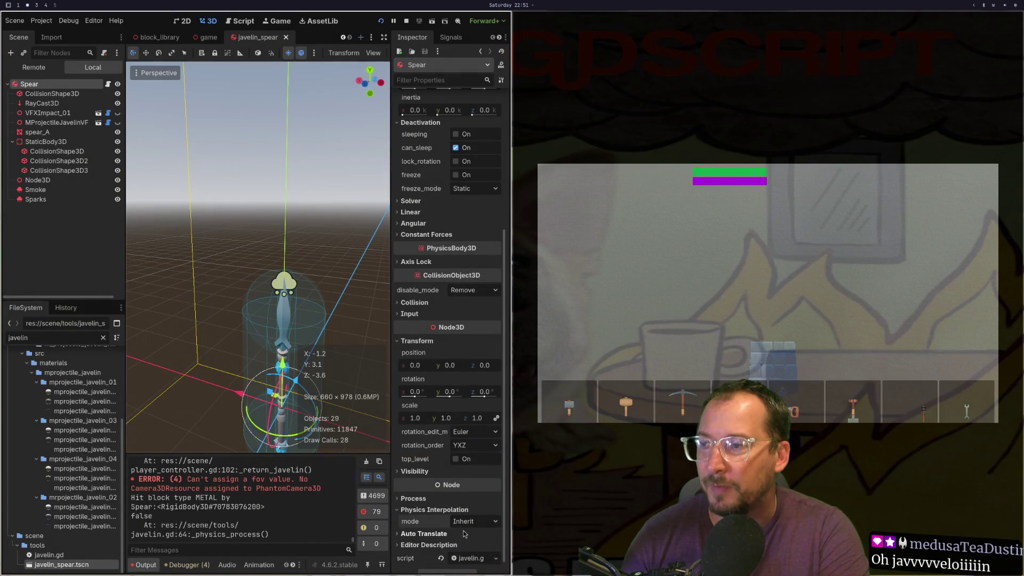
# Set the Spear's Physics Interpolation mode to Off, then save the scene and relaunch.
pyautogui.click(464, 521)
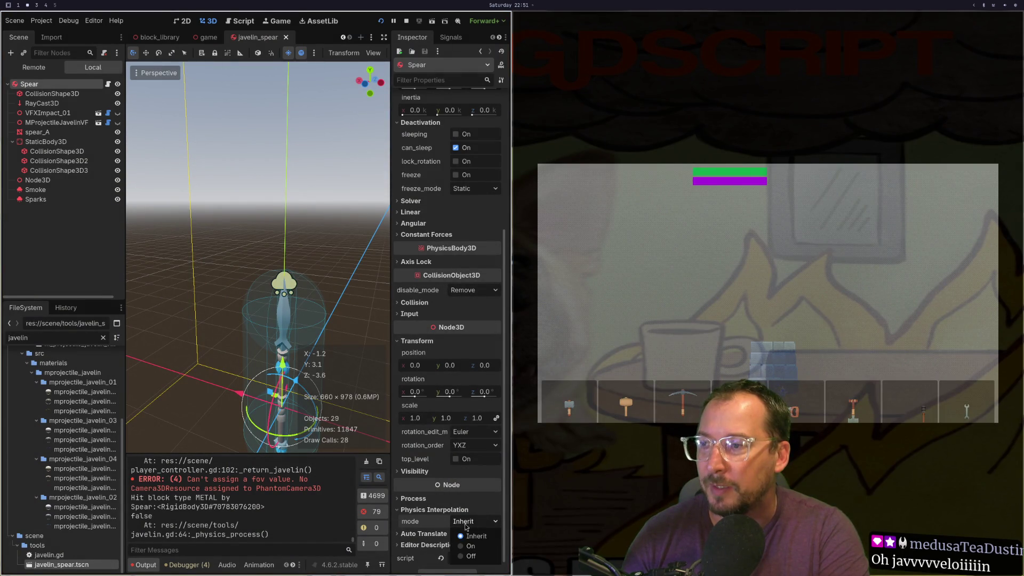
pyautogui.click(469, 555)
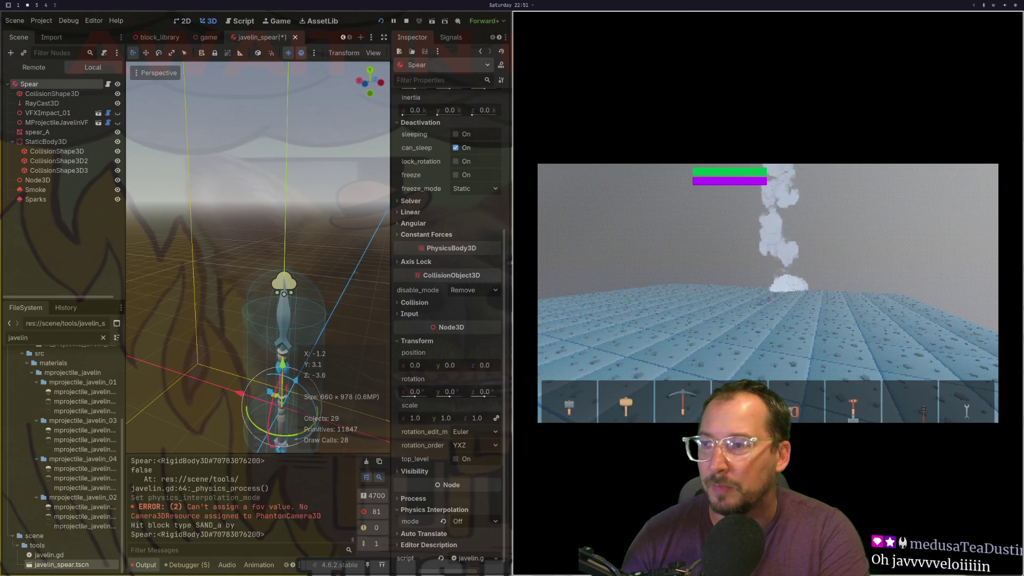
pyautogui.press('F8')
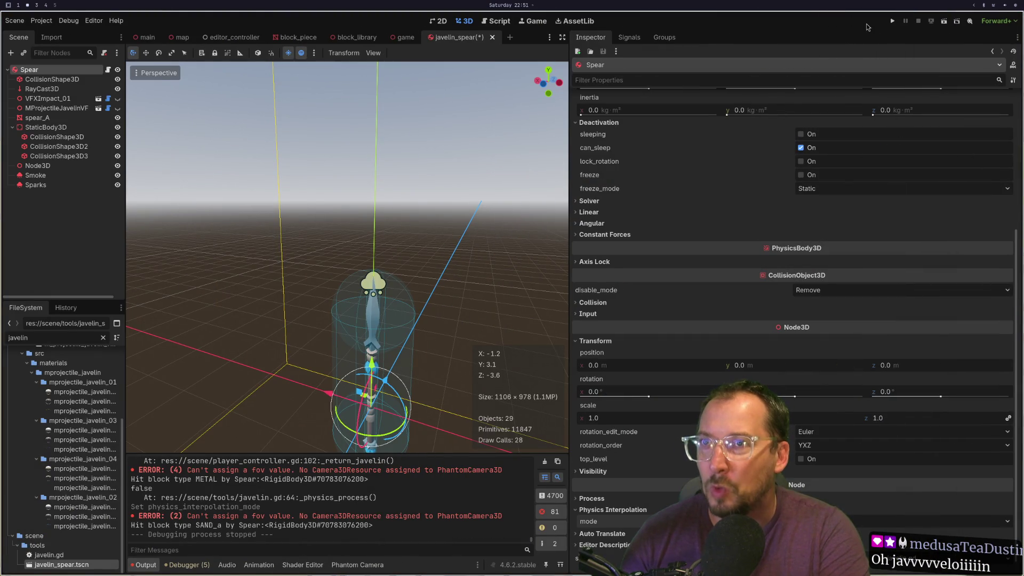
pyautogui.click(893, 23)
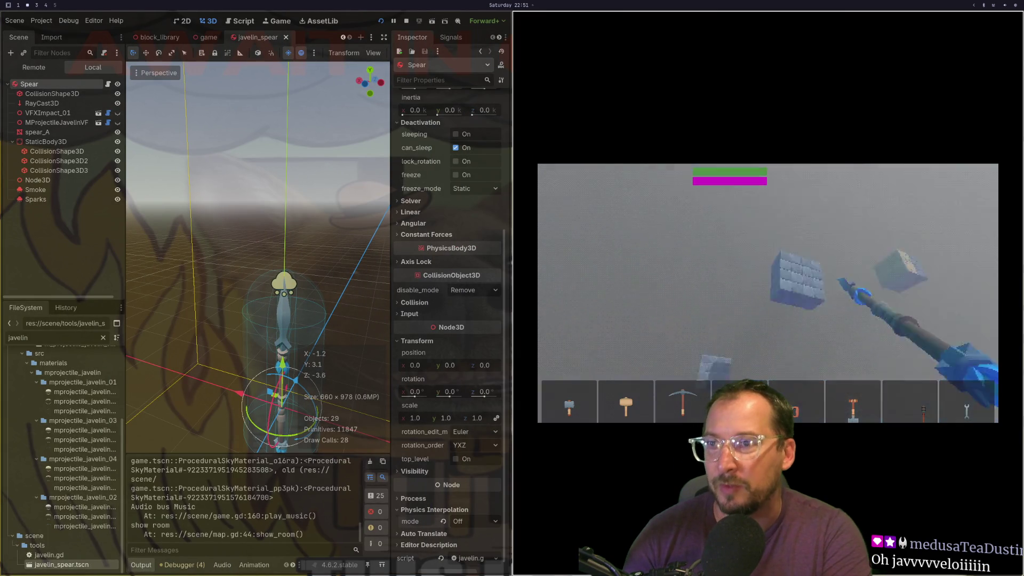
# Throw the javelin at a block to playtest, then restart the game.
pyautogui.click(768, 292)
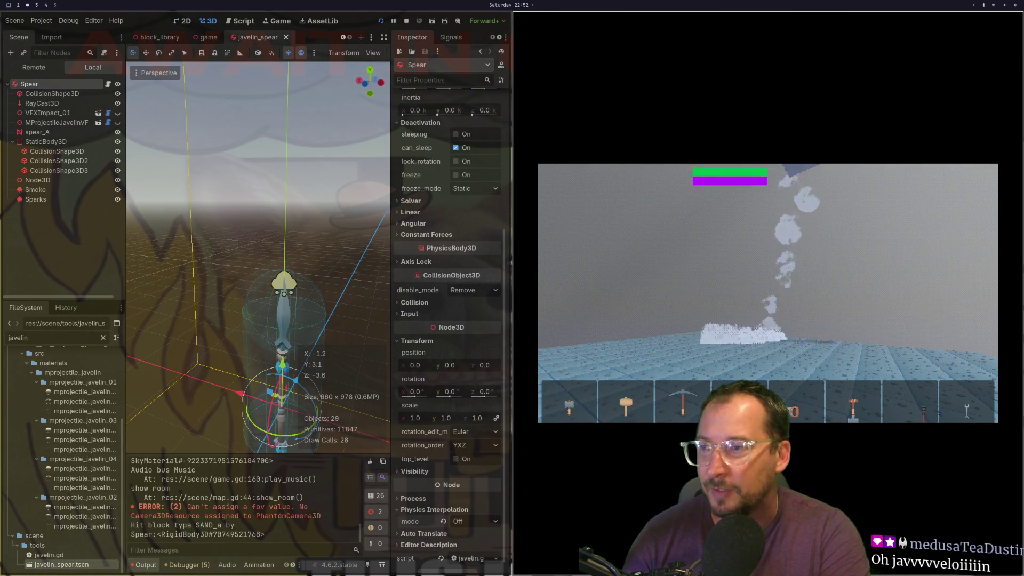
pyautogui.press('Escape')
pyautogui.scroll(-1, 706, 380)
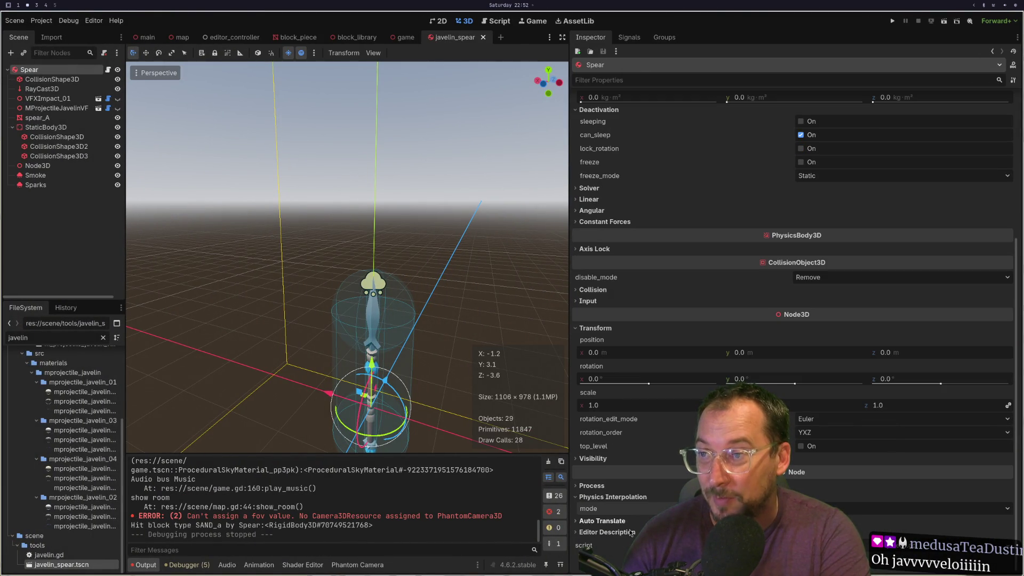
pyautogui.moveTo(608, 515)
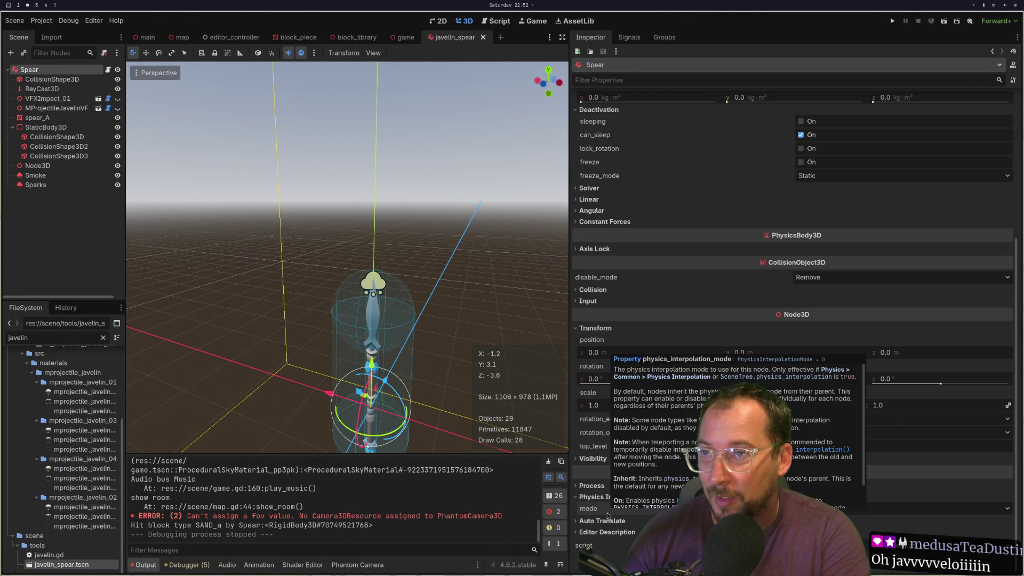
pyautogui.click(892, 21)
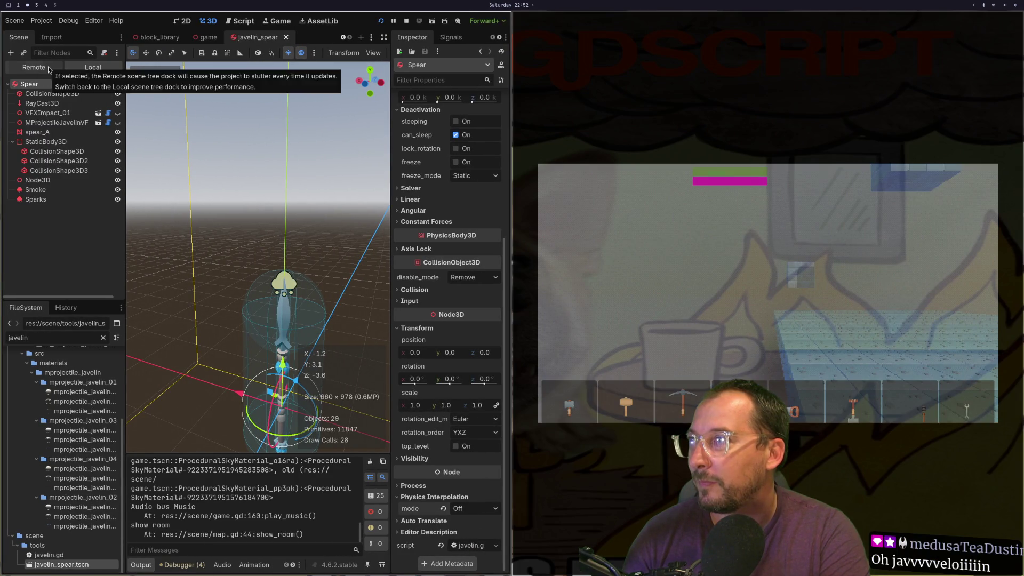
# Inspect the live Spear under Main > Game > SubViewport > Cache, whose y falls to -277, then stop the game.
pyautogui.click(49, 69)
pyautogui.click(10, 114)
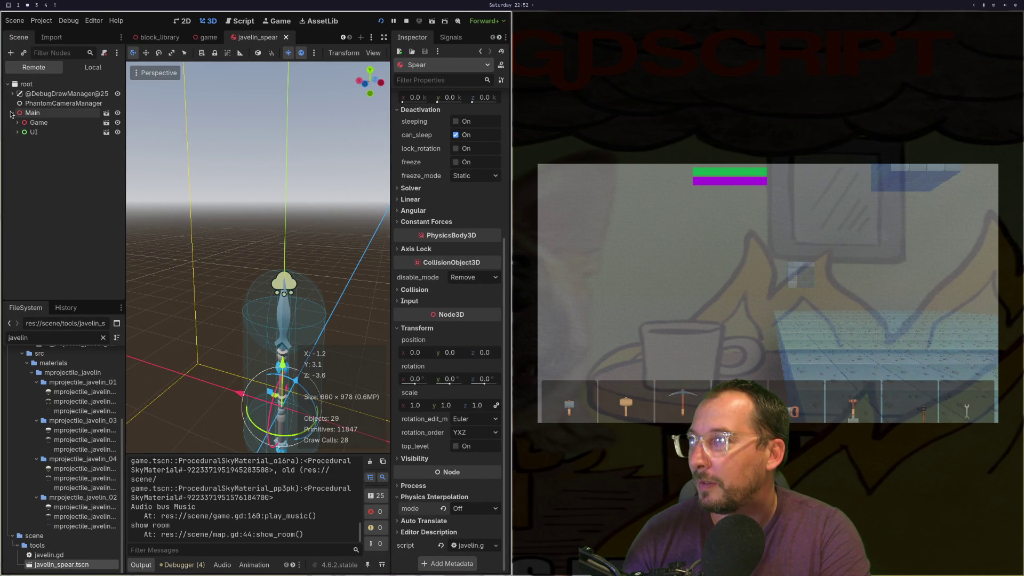
pyautogui.click(17, 123)
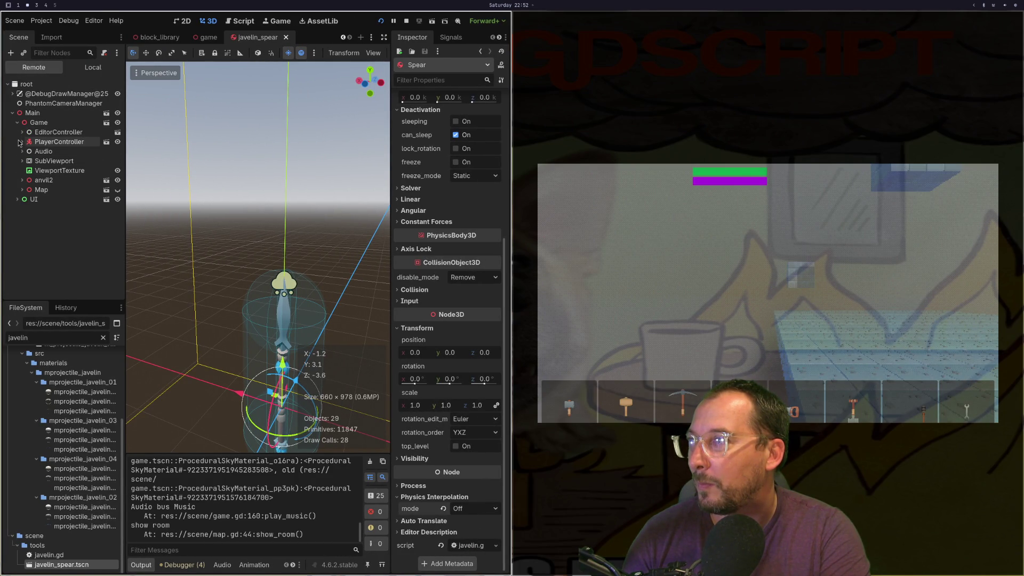
pyautogui.click(21, 161)
pyautogui.scroll(-3, 25, 168)
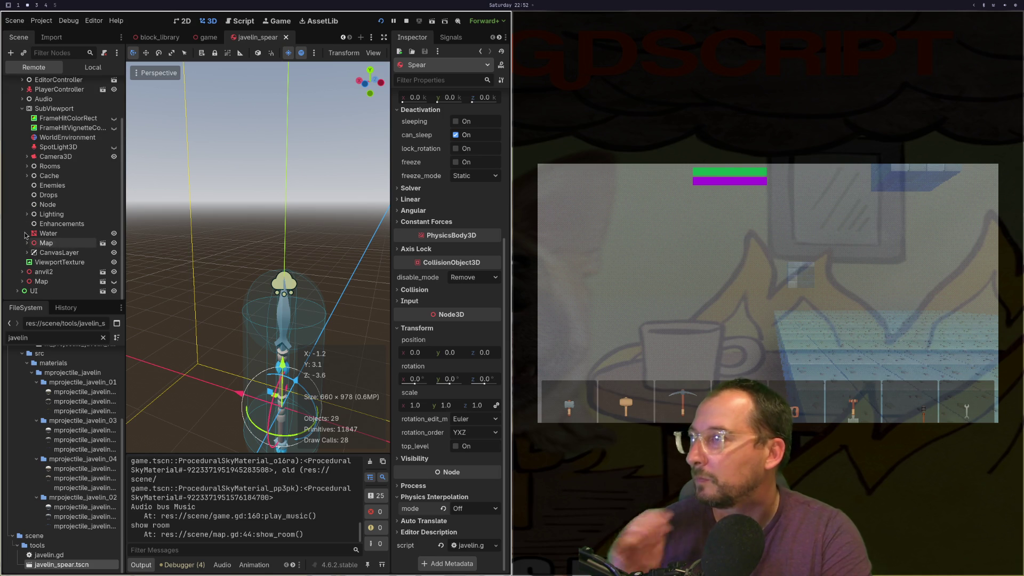
pyautogui.click(28, 176)
pyautogui.click(54, 194)
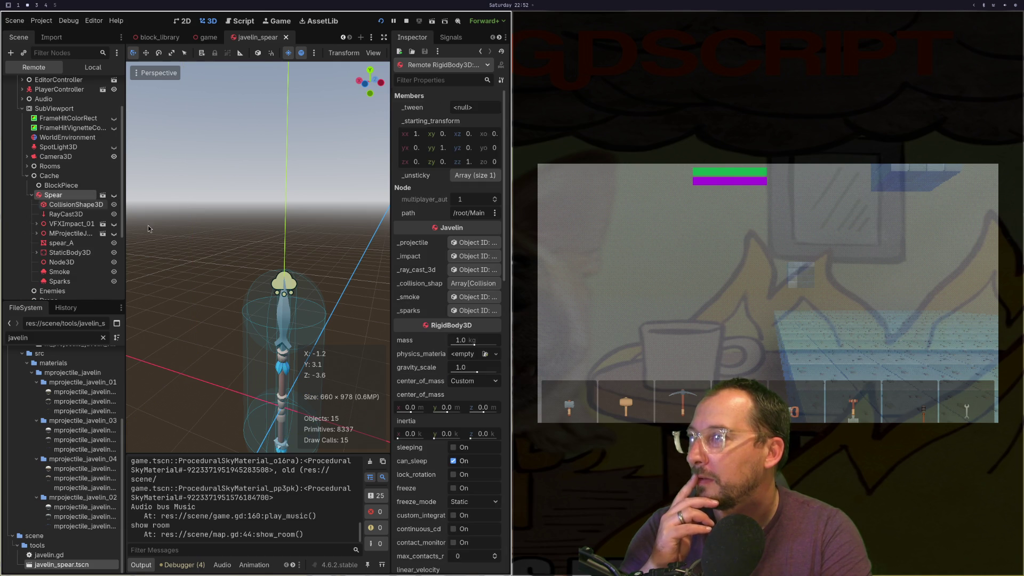
pyautogui.scroll(-6, 469, 319)
pyautogui.scroll(-8, 486, 373)
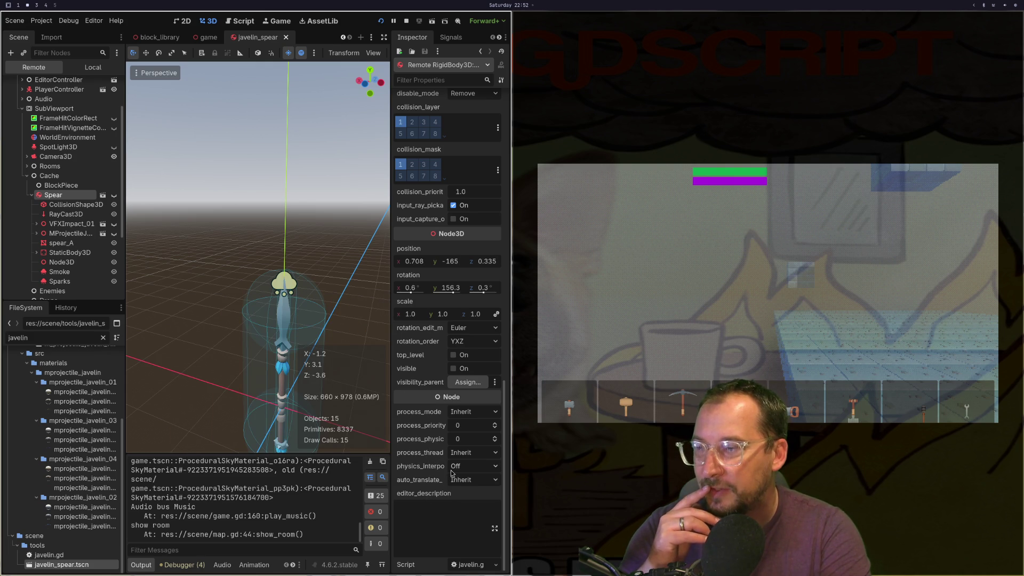
pyautogui.moveTo(434, 471)
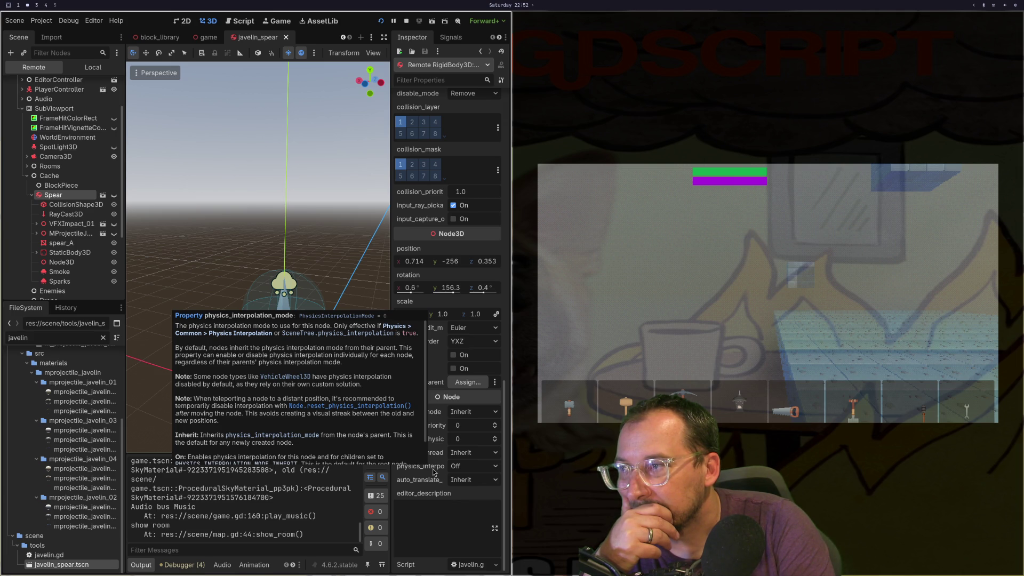
pyautogui.scroll(4, 416, 391)
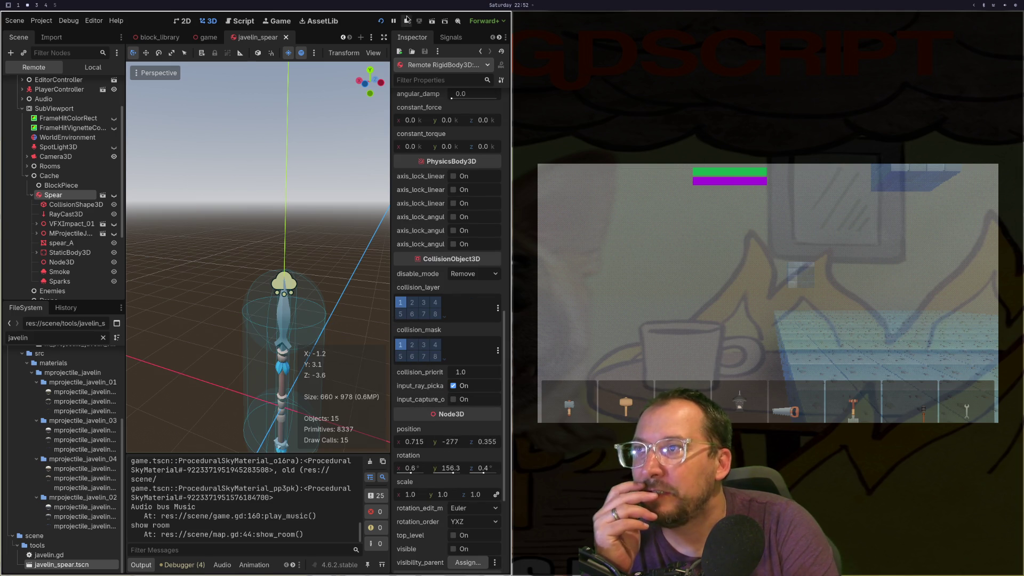
pyautogui.click(406, 20)
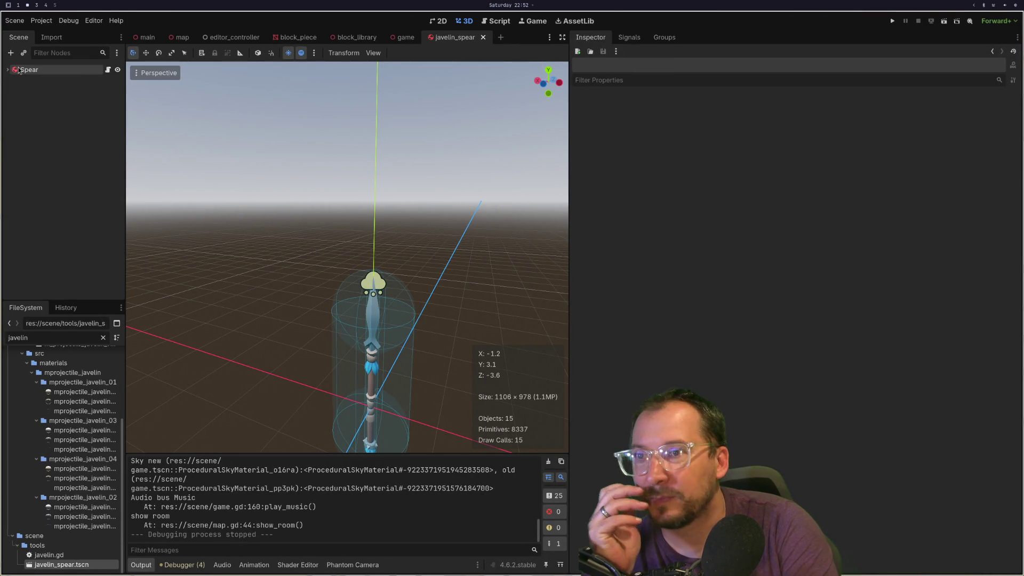
# Select the Spear root node and scroll its Inspector to Deactivation to read the freeze tooltip.
pyautogui.click(18, 70)
pyautogui.click(9, 70)
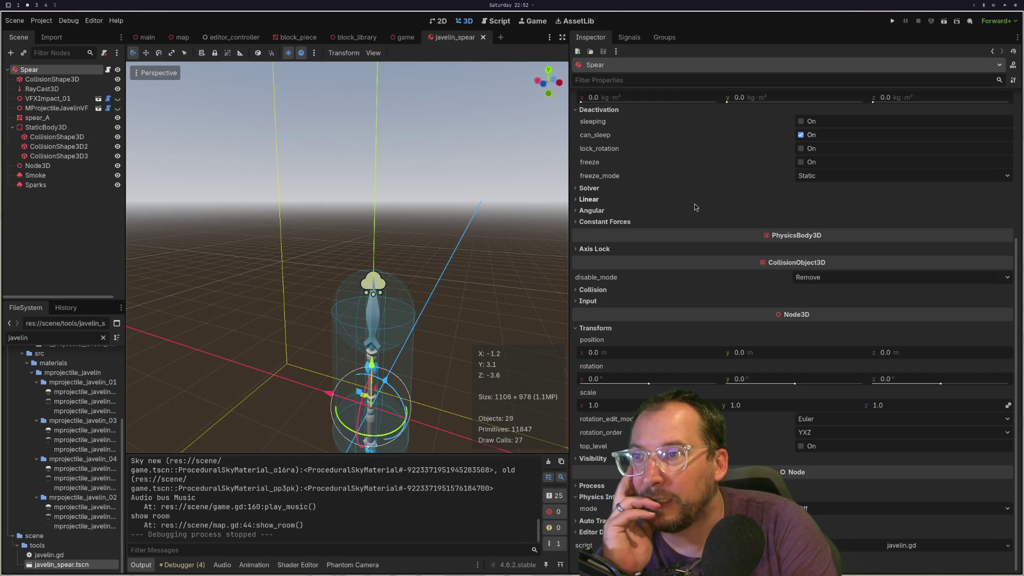
pyautogui.scroll(5, 694, 204)
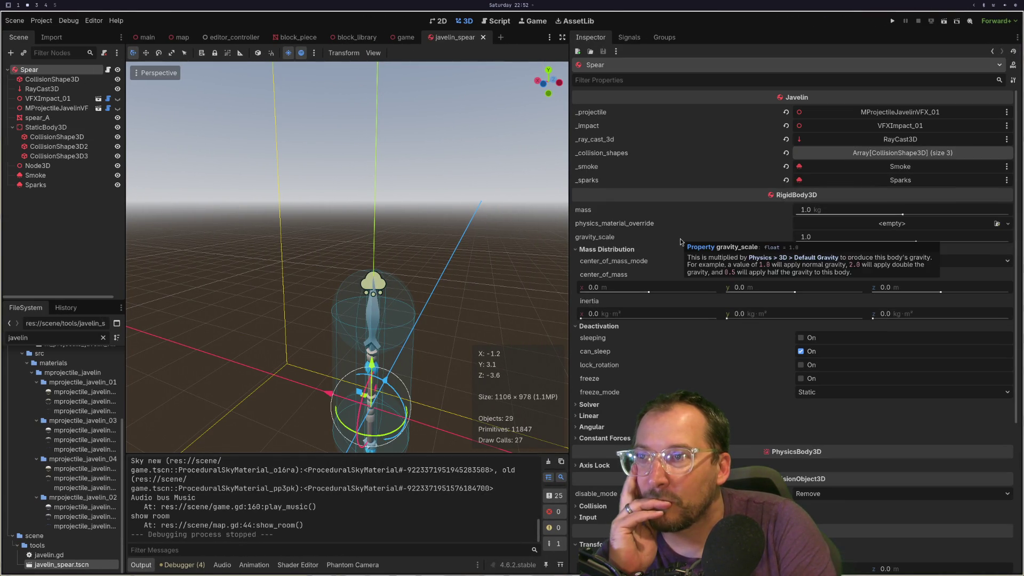
pyautogui.click(81, 78)
pyautogui.click(79, 74)
pyautogui.scroll(-3, 696, 278)
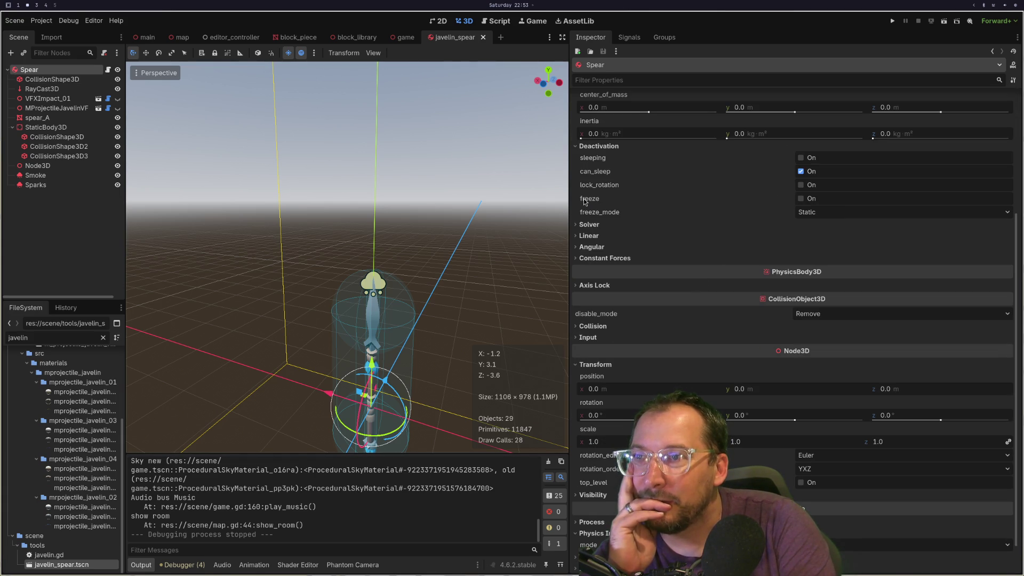
pyautogui.moveTo(587, 203)
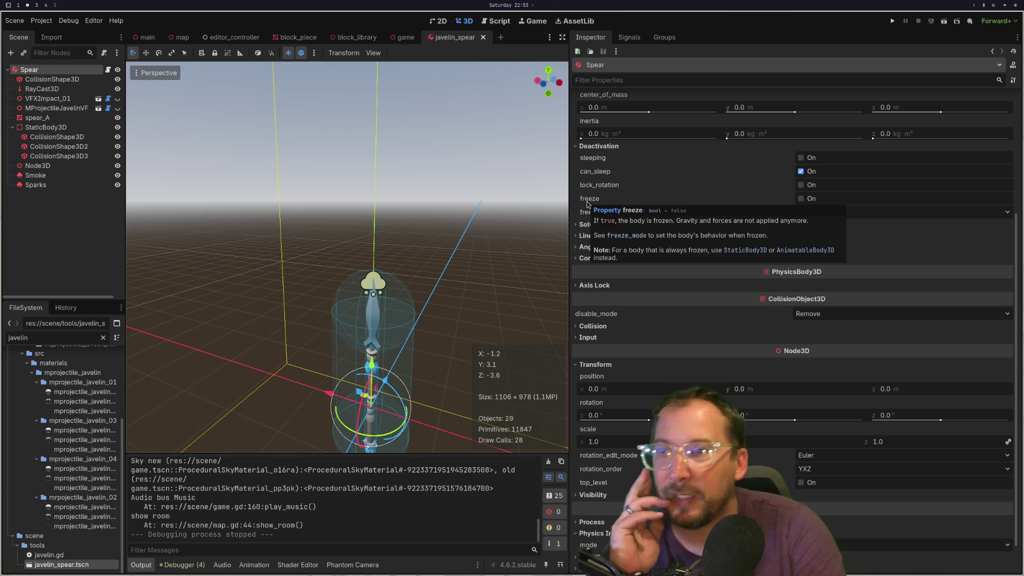
pyautogui.press('super+1')
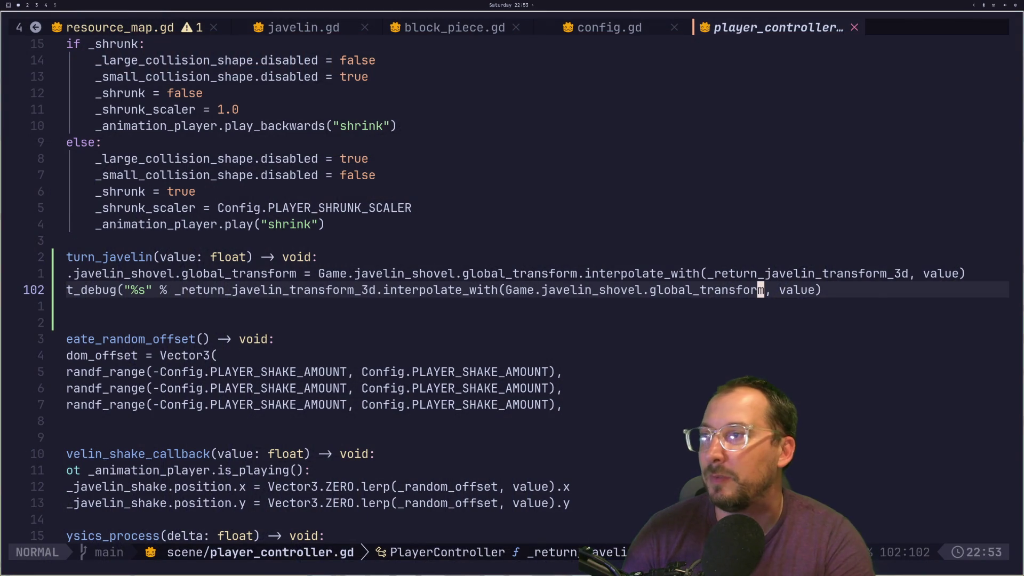
# Rework the interpolate_with arguments, putting the javelin transform back, and save.
pyautogui.press('d')
pyautogui.press('T')
pyautogui.press('(')
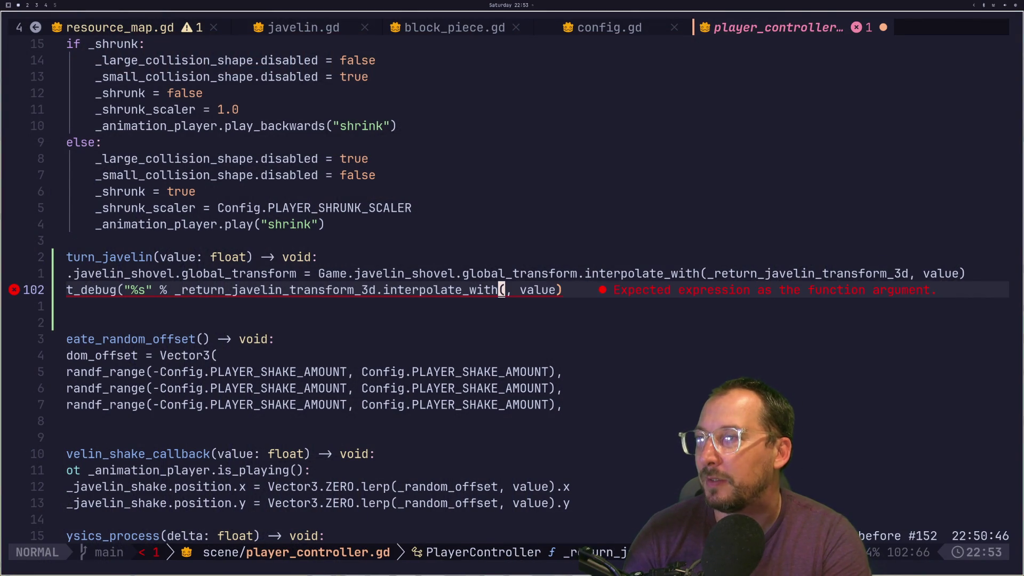
pyautogui.press('p')
pyautogui.press('{')
pyautogui.hotkey('ctrl', 's')
# Cut the Game.javelin_shovel reference from the tween method line.
pyautogui.hotkey('ctrl', 'o')
pyautogui.hotkey('ctrl', 'o')
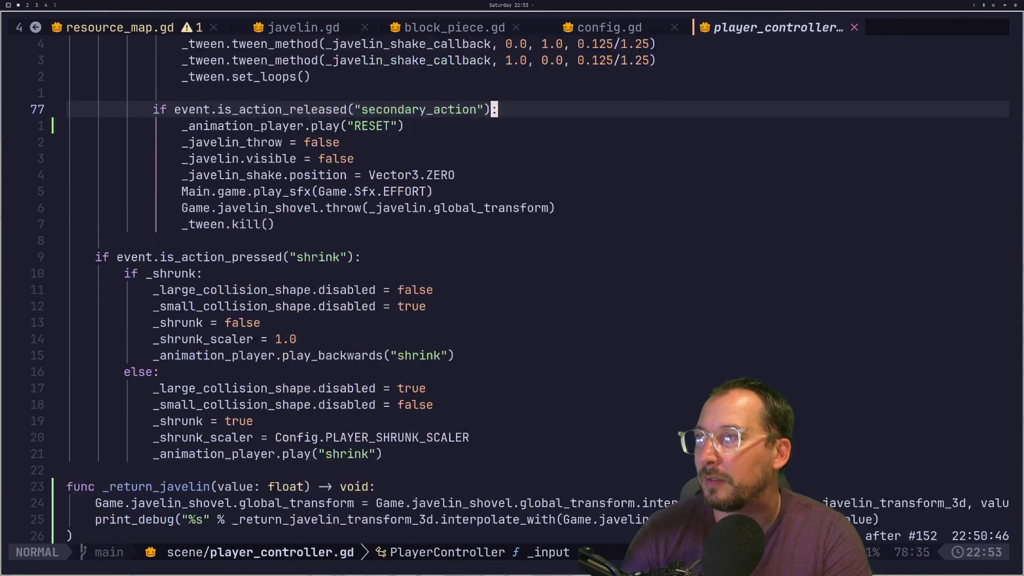
pyautogui.hotkey('ctrl', 'o')
pyautogui.press('j')
pyautogui.press('j')
pyautogui.press('j')
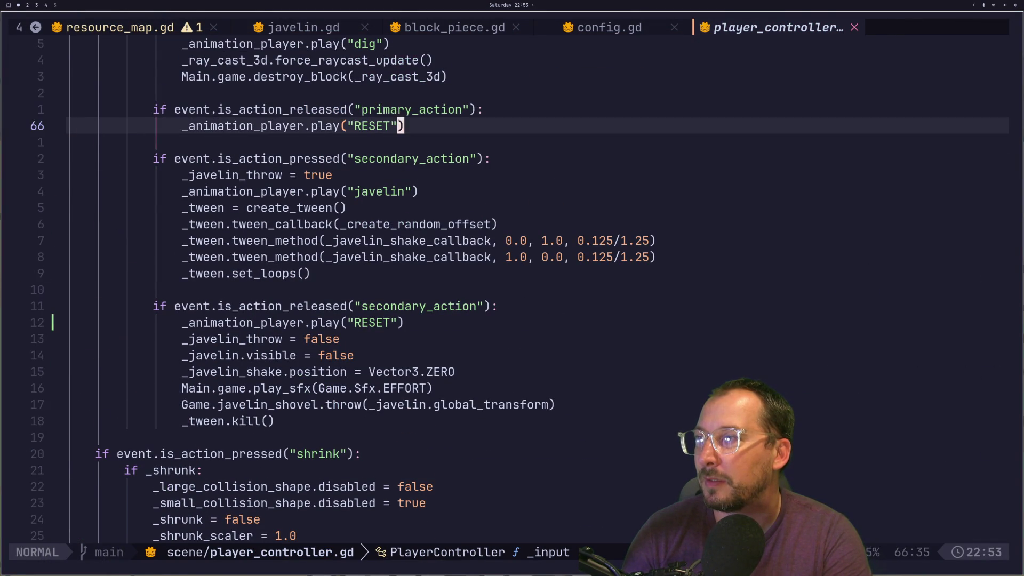
pyautogui.press('k')
pyautogui.press('k')
pyautogui.press('k')
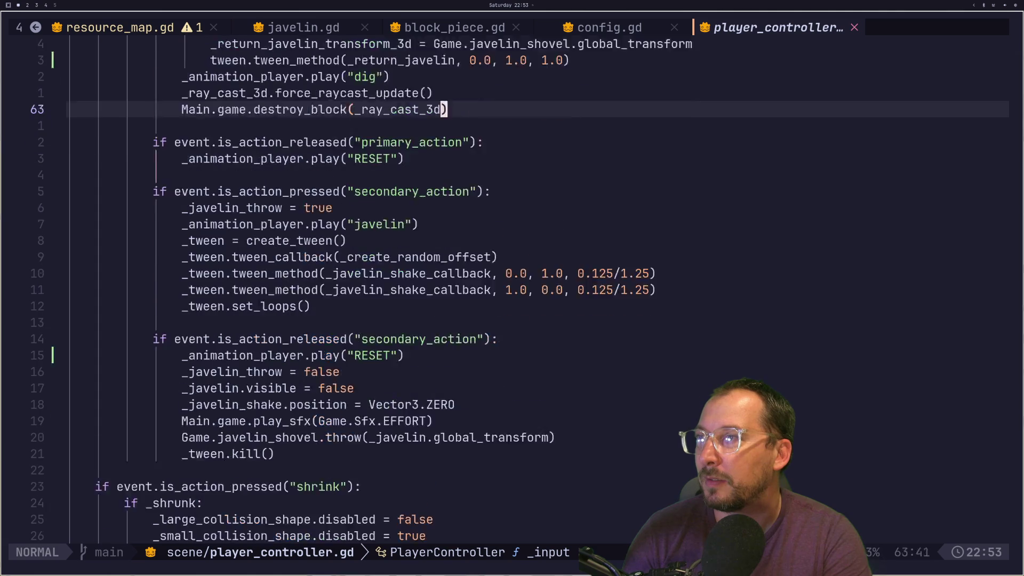
pyautogui.press('j')
pyautogui.press('j')
pyautogui.press('j')
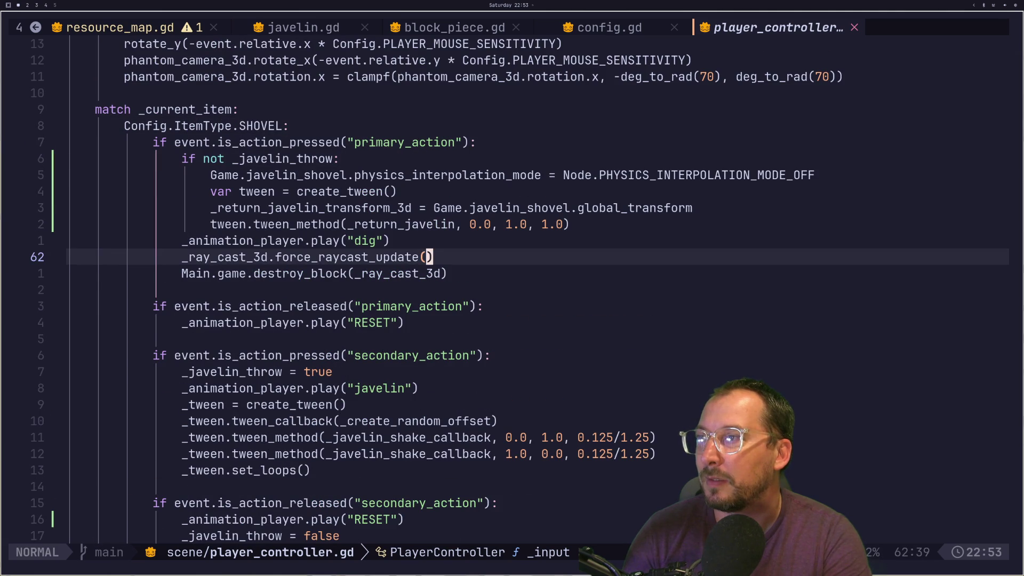
pyautogui.press('k')
pyautogui.press('k')
pyautogui.press('k')
pyautogui.press('k')
pyautogui.press('k')
pyautogui.press('A')
pyautogui.press('Escape')
pyautogui.press('k')
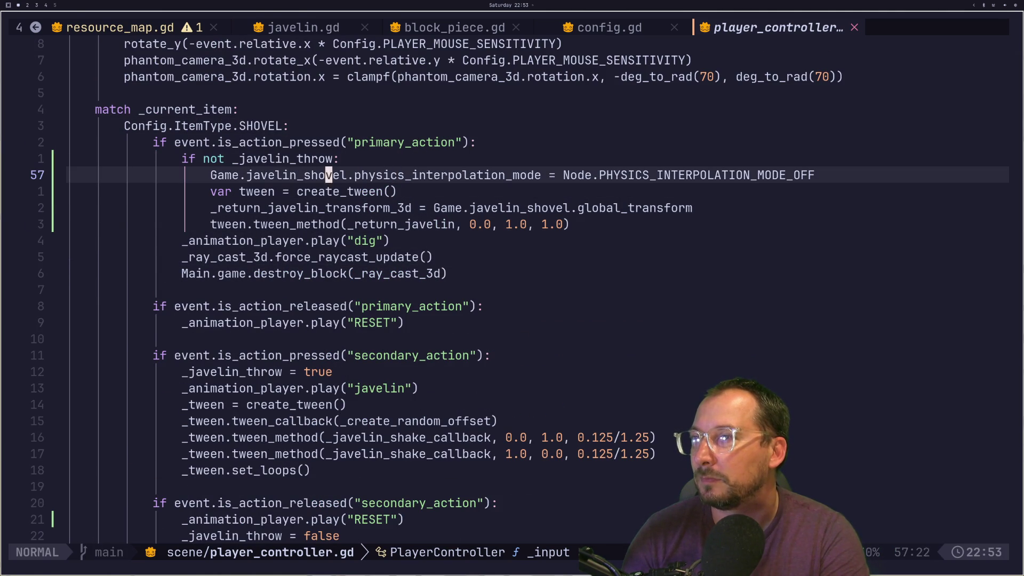
pyautogui.press('v')
pyautogui.press('l')
pyautogui.press('l')
pyautogui.press('l')
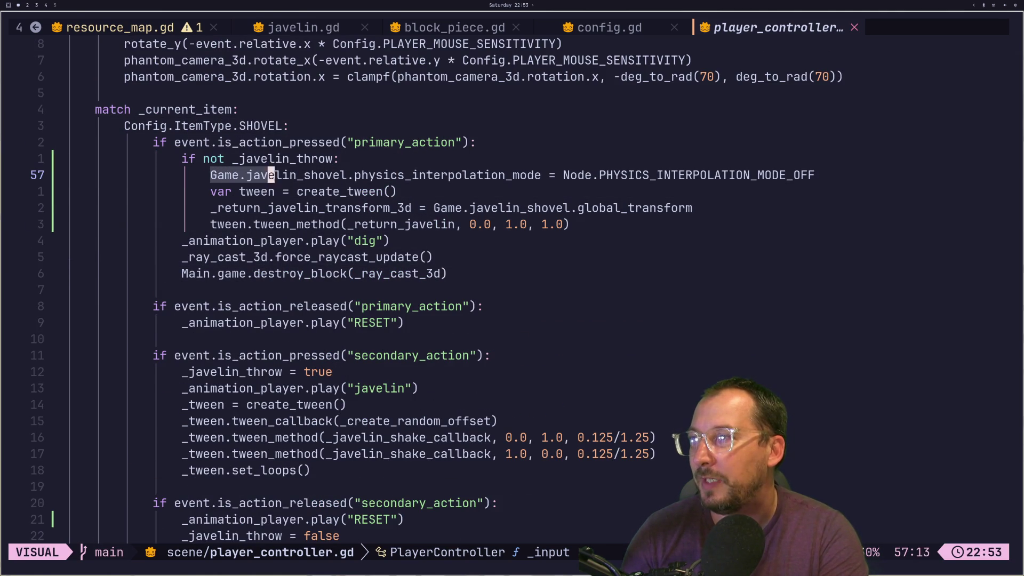
pyautogui.press('h')
pyautogui.press('d')
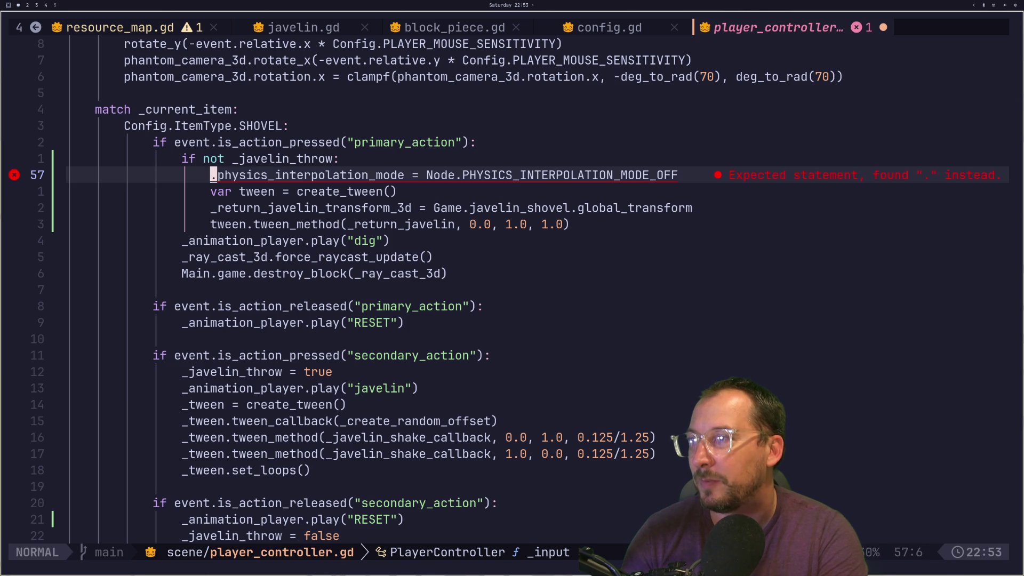
pyautogui.press('j')
# Add the line 'Game.javelin_shovel.freeze = true' below create_tween.
pyautogui.press('o')
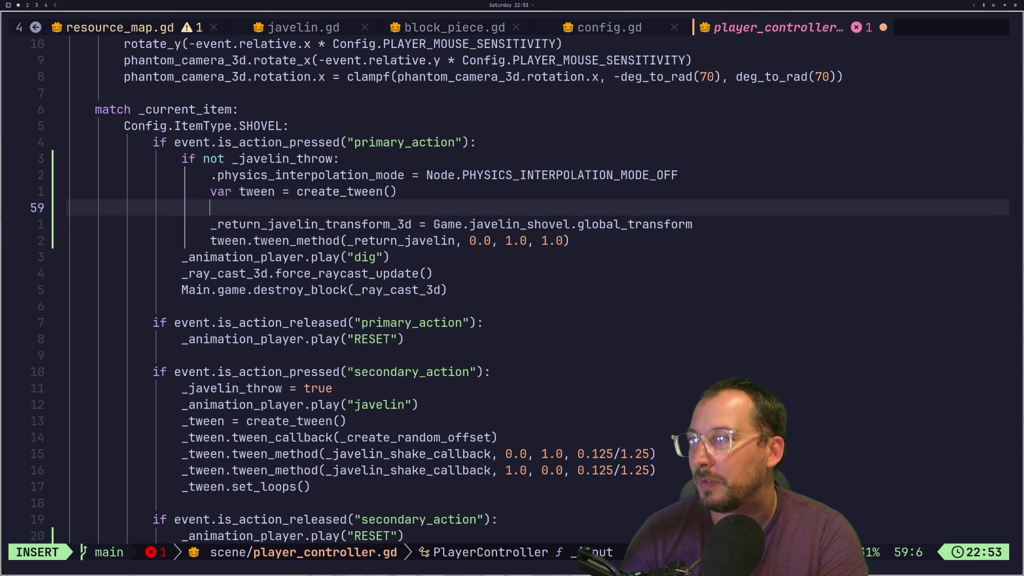
pyautogui.write('p')
pyautogui.press('Escape')
pyautogui.press('a')
pyautogui.press('Escape')
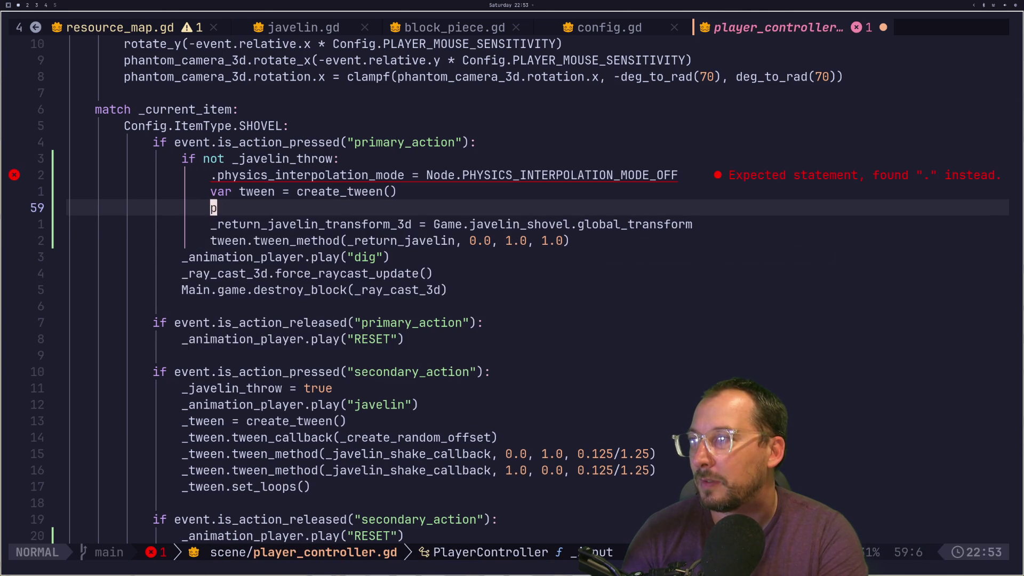
pyautogui.write('pa.rees')
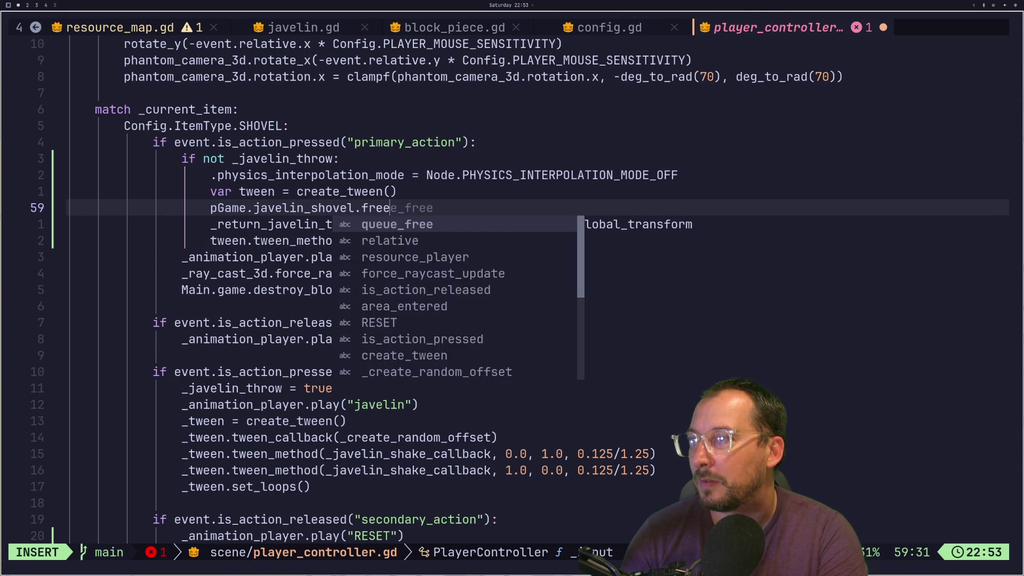
pyautogui.write('true')
pyautogui.press('Escape')
pyautogui.click(408, 207)
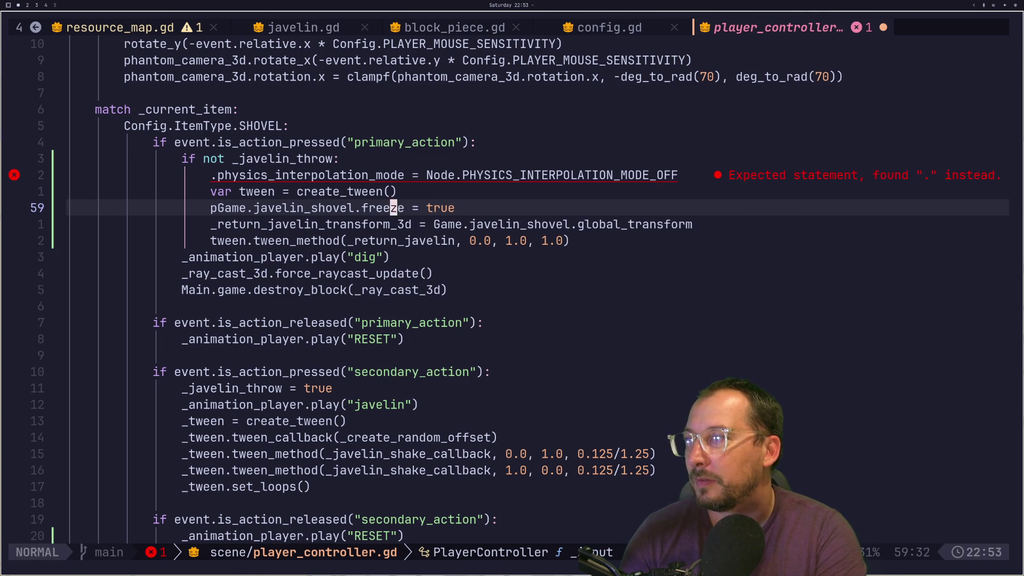
pyautogui.press('s')
# Delete the broken physics-interpolation line and save the script with :w.
pyautogui.press('Escape')
pyautogui.press('k')
pyautogui.press('k')
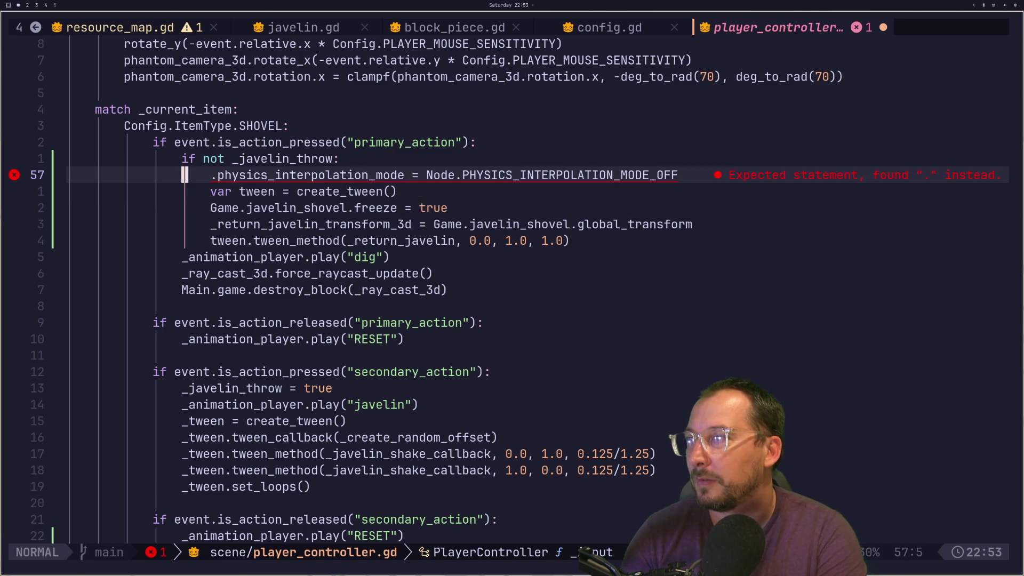
pyautogui.press('d')
pyautogui.press('d')
pyautogui.hotkey('shift', ':')
pyautogui.write('w')
pyautogui.press('Return')
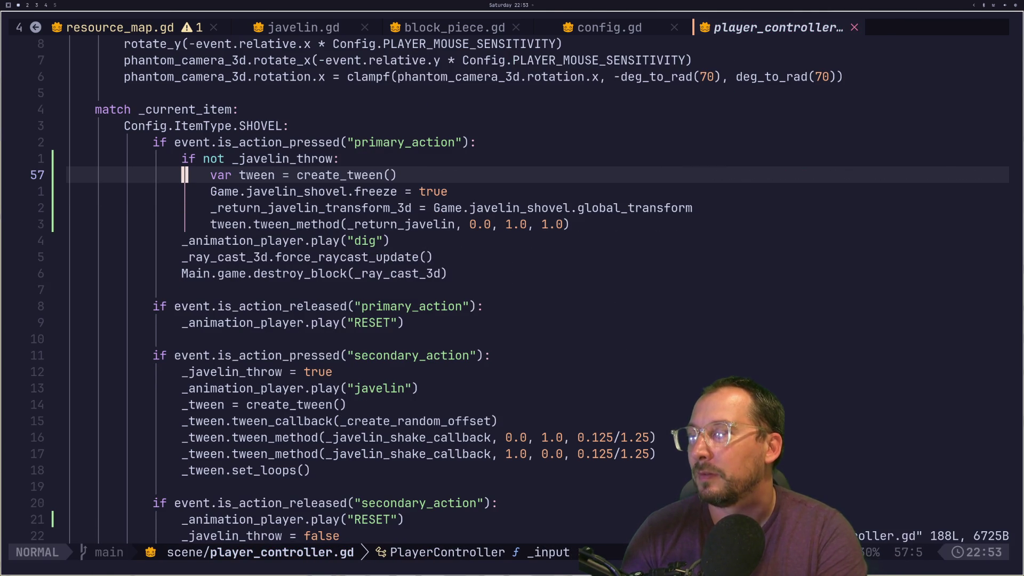
pyautogui.press('super+2')
pyautogui.scroll(-2, 747, 347)
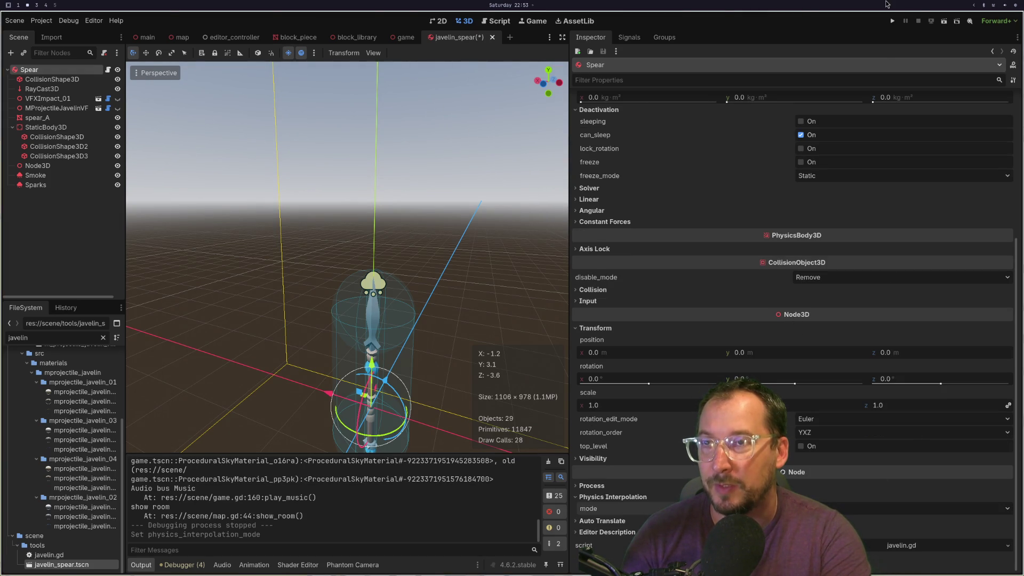
# Run the project, throw the javelin at a metal block, and return to Neovim.
pyautogui.click(892, 21)
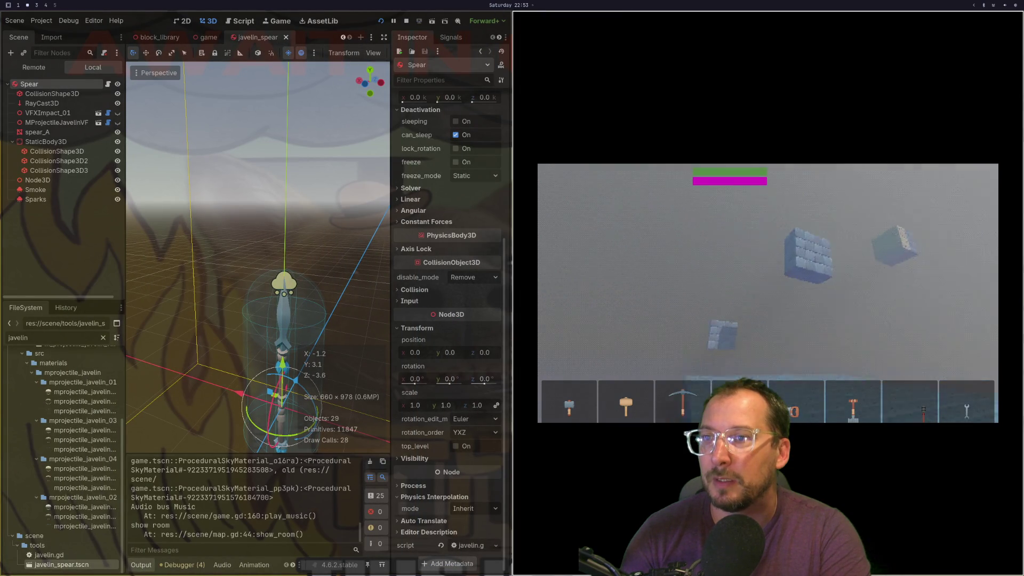
pyautogui.click(768, 294)
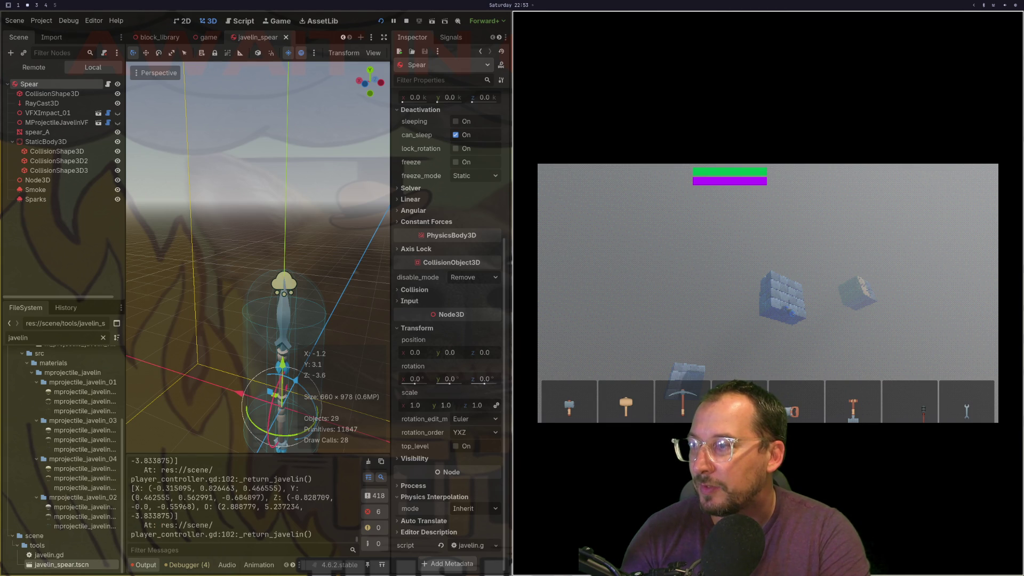
pyautogui.press('super+1')
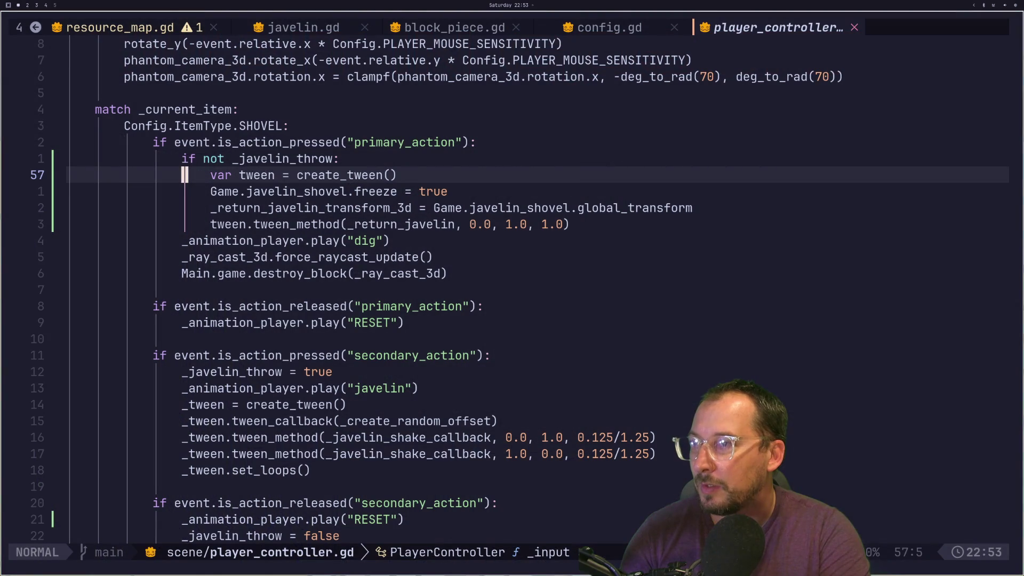
# Inspect the return-transform variable in _return_javelin's debug print.
pyautogui.scroll(-10, 466, 477)
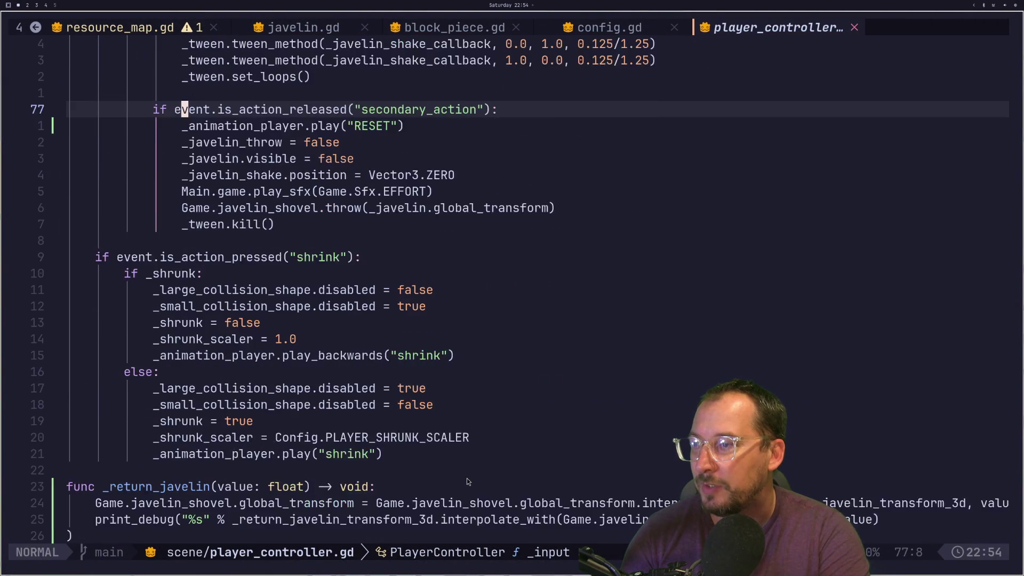
pyautogui.click(388, 421)
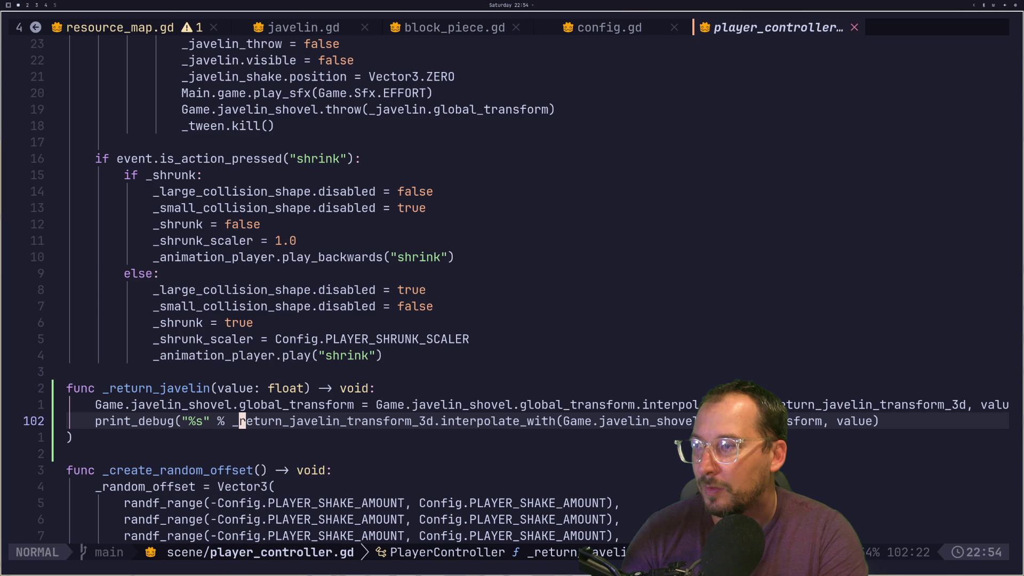
pyautogui.press('v')
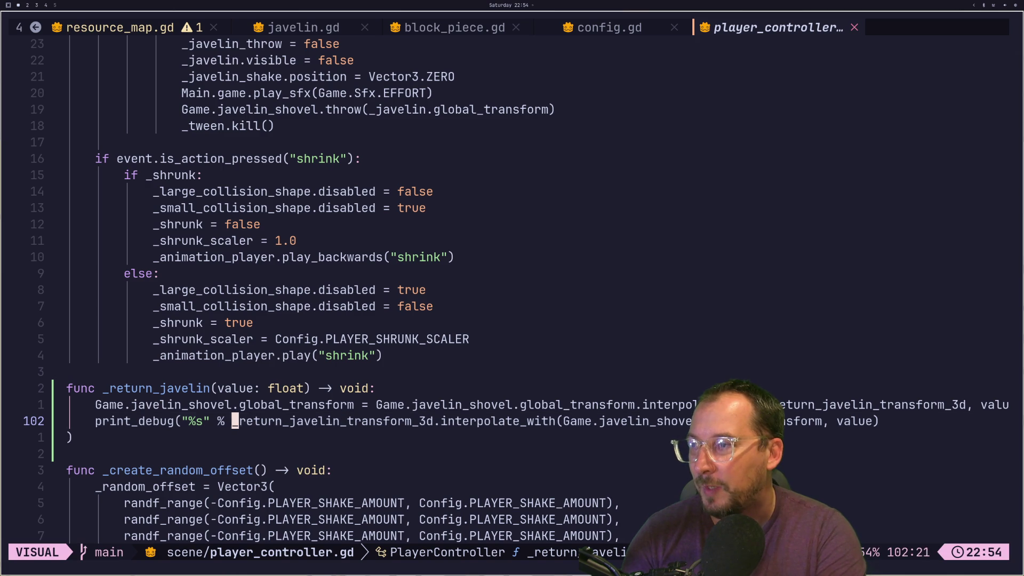
pyautogui.moveTo(242, 422); pyautogui.dragTo(401, 422)
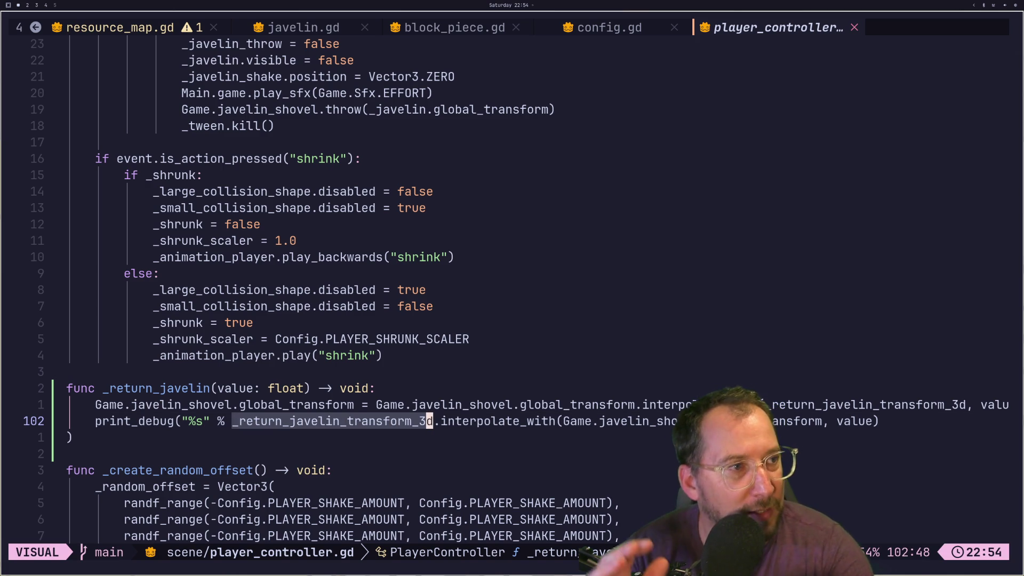
pyautogui.scroll(11, 305, 294)
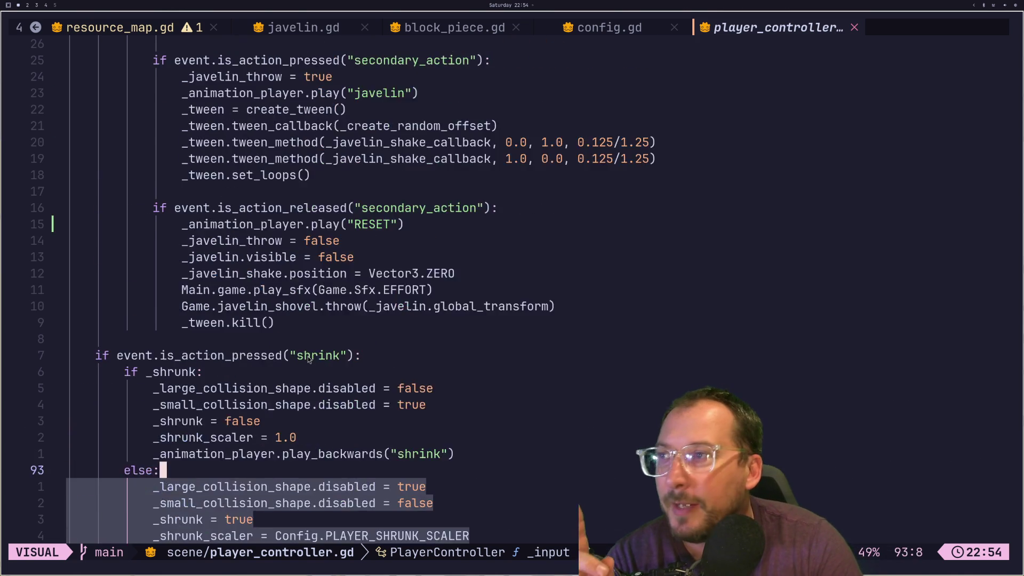
pyautogui.click(267, 178)
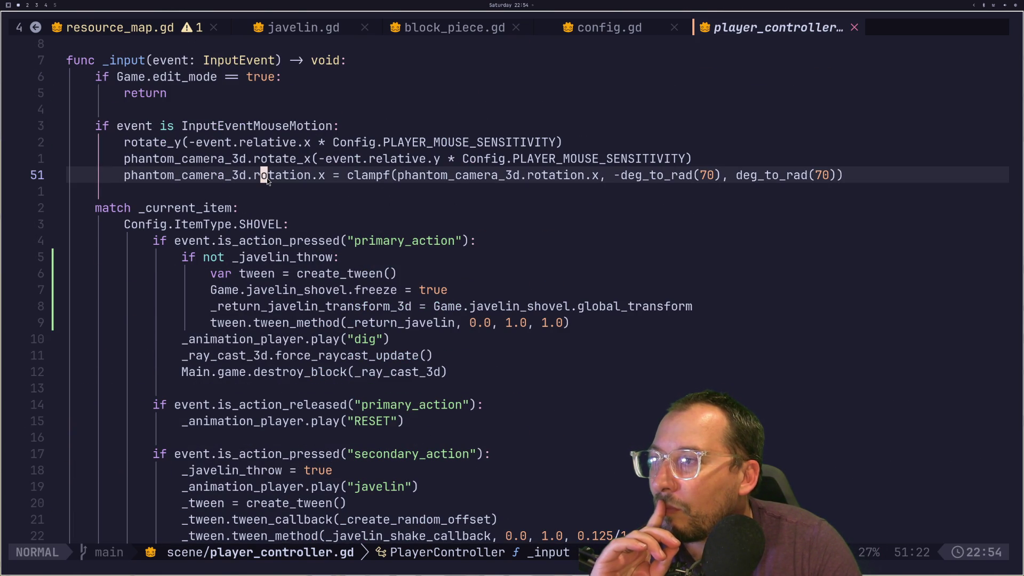
pyautogui.scroll(-4, 266, 181)
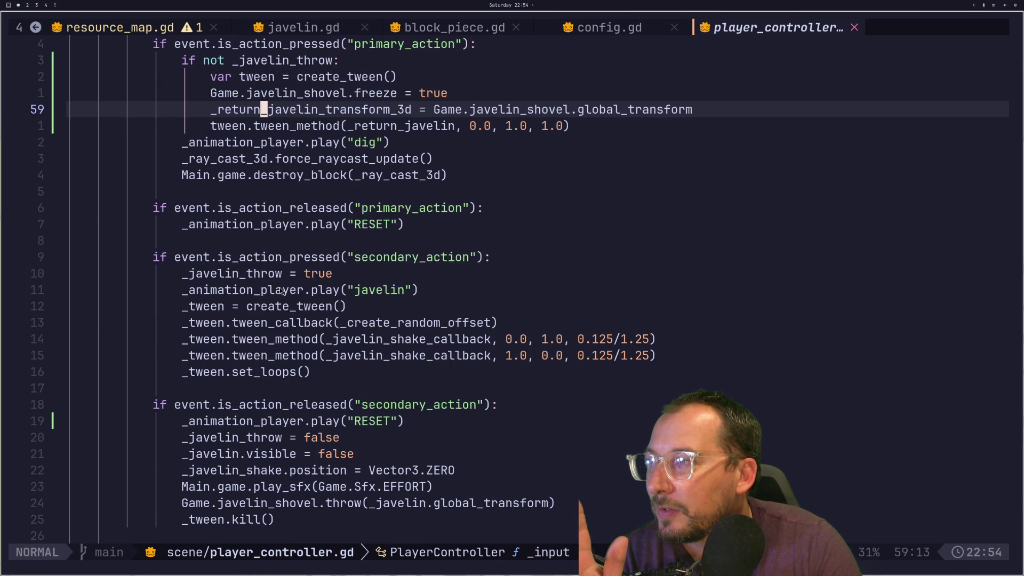
pyautogui.scroll(9, 279, 290)
pyautogui.scroll(7, 279, 290)
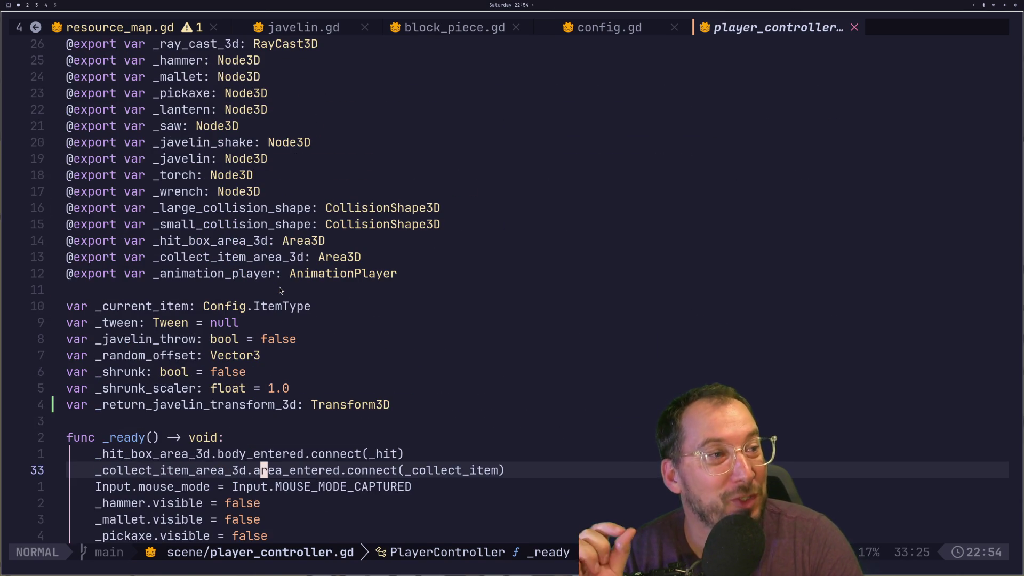
pyautogui.scroll(1, 279, 290)
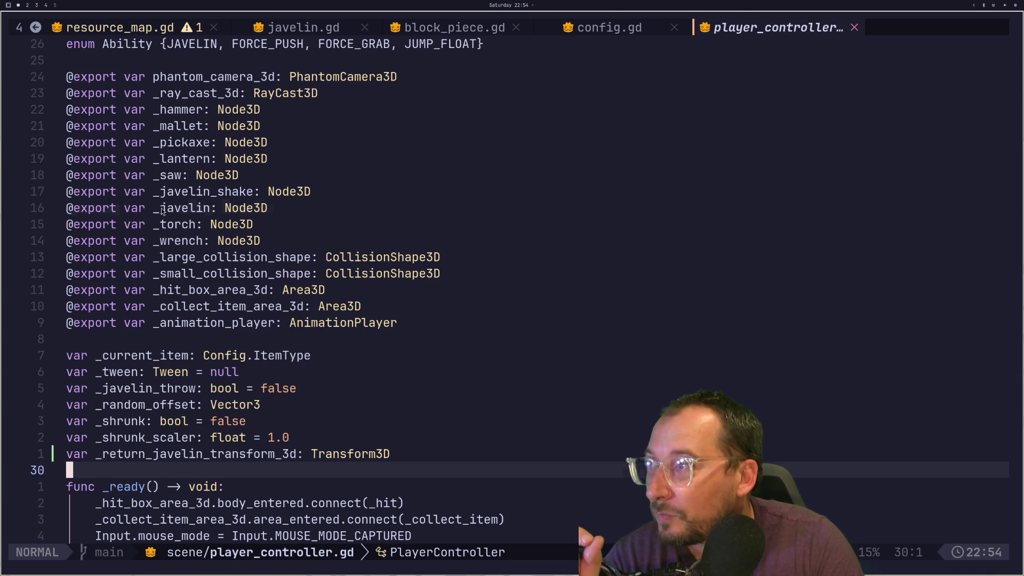
# Try deleting the javelin shovel argument in the debug print, then undo it.
pyautogui.doubleClick(208, 209)
pyautogui.scroll(-2, 450, 292)
pyautogui.scroll(-20, 450, 294)
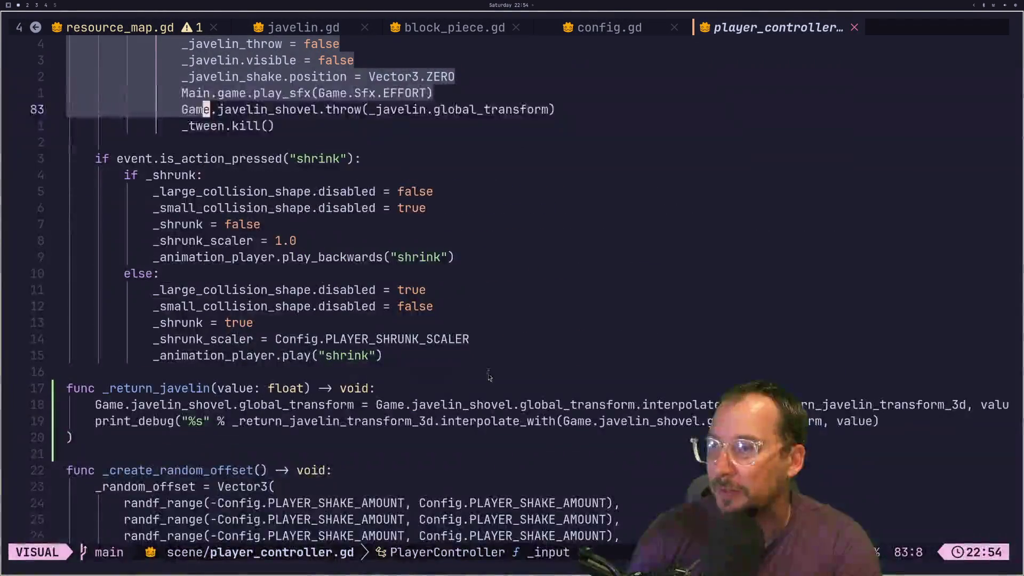
pyautogui.click(580, 421)
pyautogui.press('l')
pyautogui.press('a')
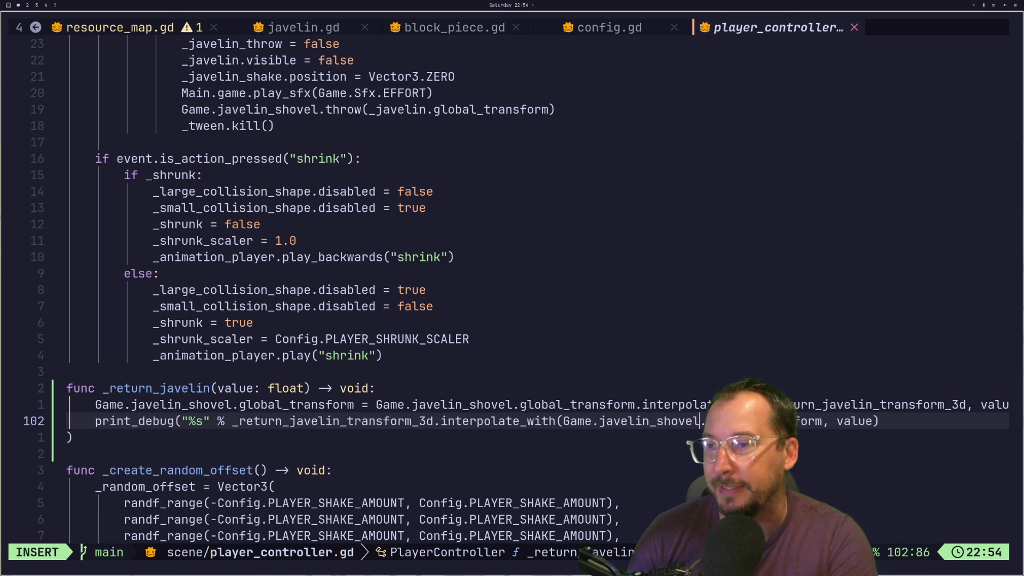
pyautogui.hotkey('ctrl', 'w')
pyautogui.hotkey('ctrl', 'w')
pyautogui.hotkey('ctrl', 'w')
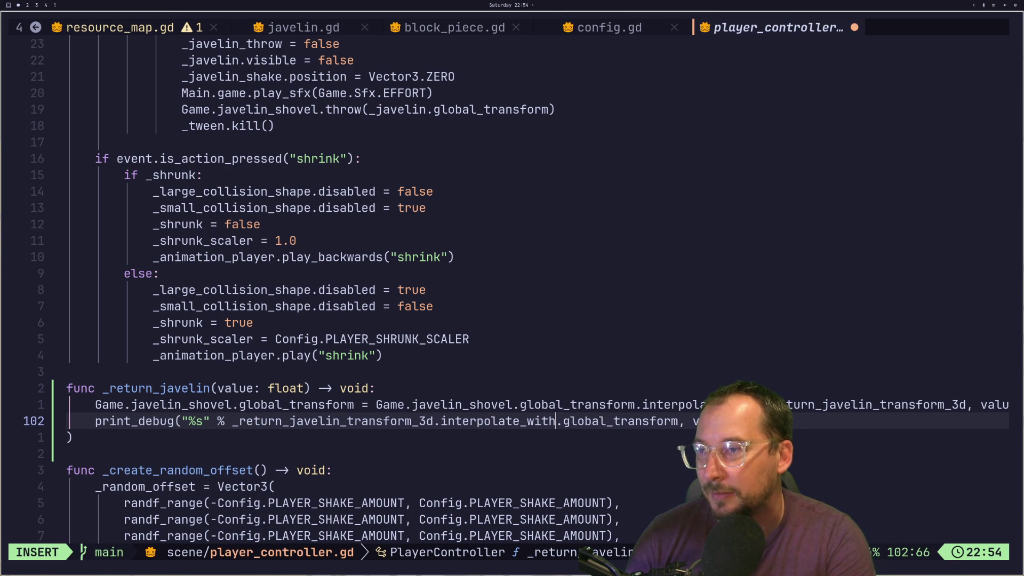
pyautogui.press('Escape')
pyautogui.press('u')
pyautogui.press('k')
pyautogui.press('j')
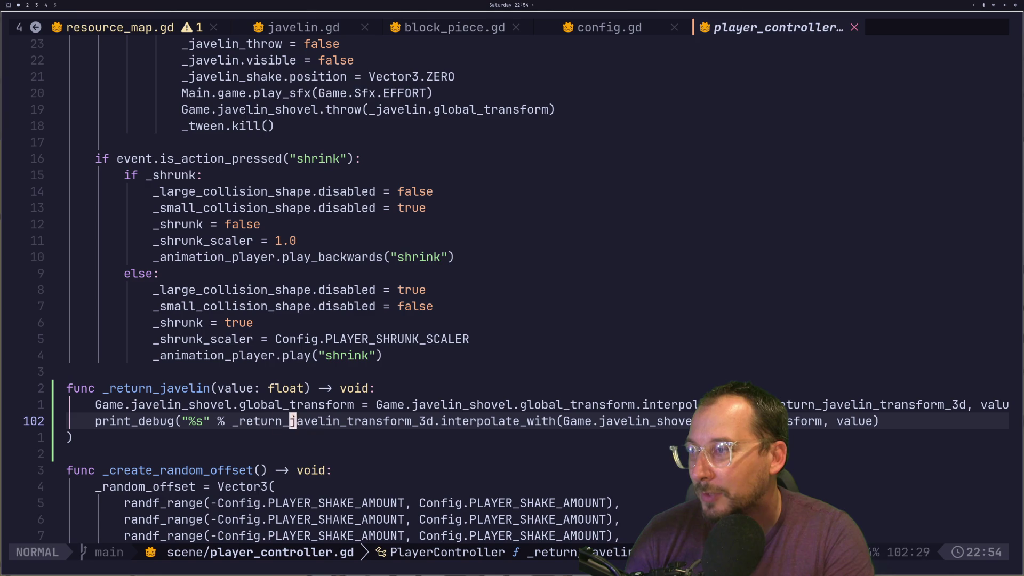
# Copy the debug print's interpolate expression and paste it to restore line 101.
pyautogui.press('v')
pyautogui.press('l')
pyautogui.press('l')
pyautogui.press('l')
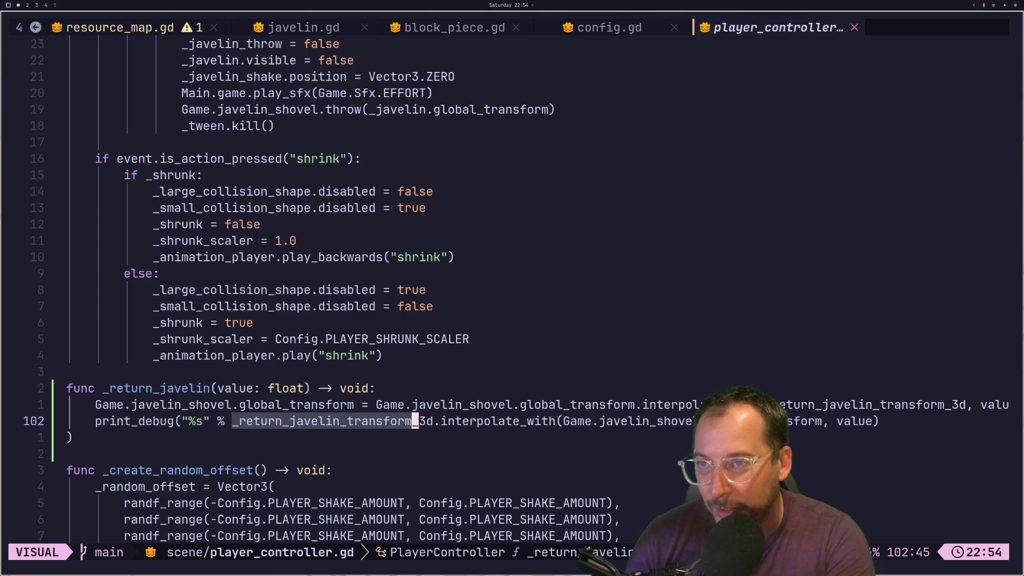
pyautogui.press('l')
pyautogui.press('l')
pyautogui.press('l')
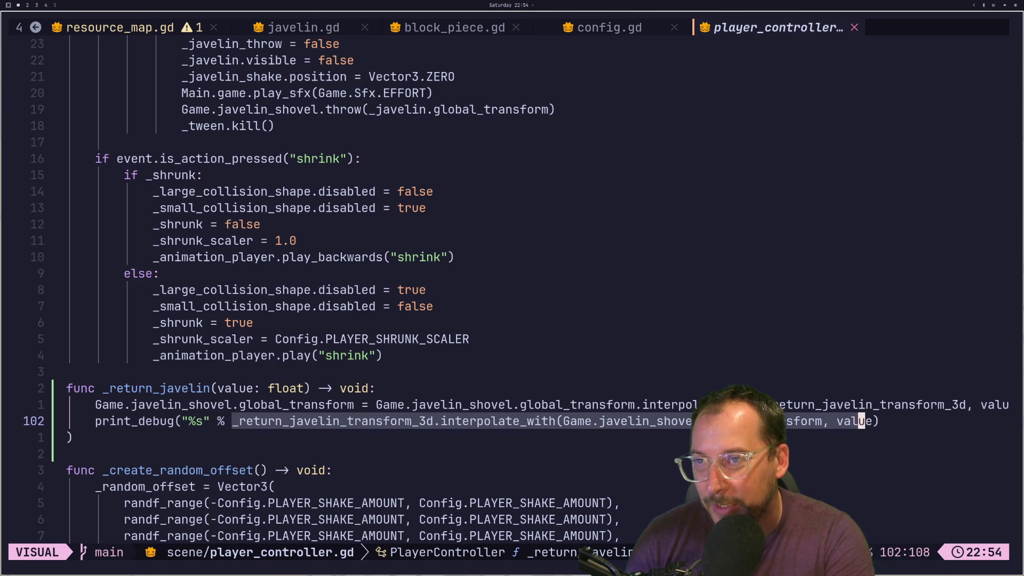
pyautogui.press('y')
pyautogui.press('k')
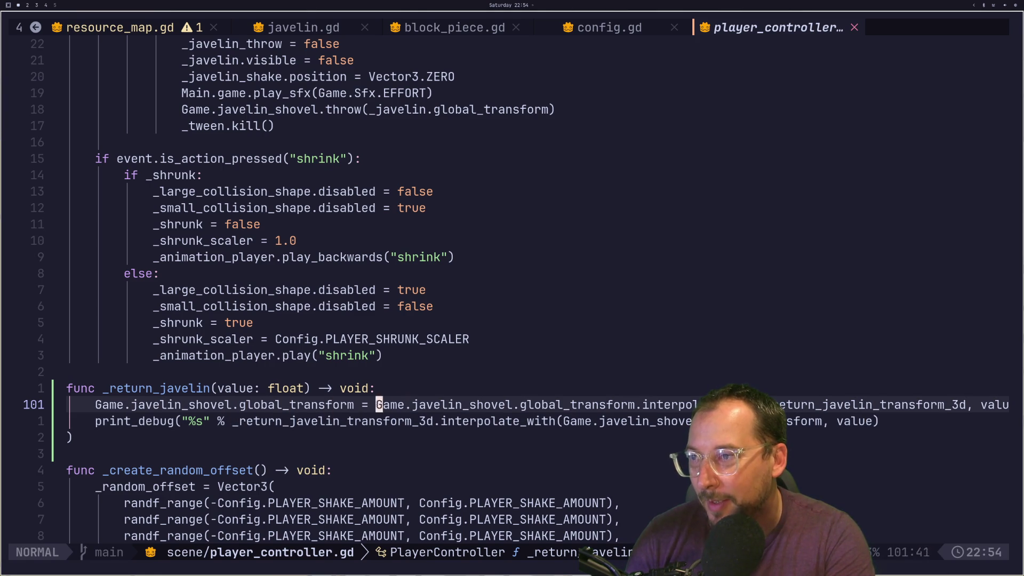
pyautogui.press('f')
pyautogui.press('r')
pyautogui.press(';')
pyautogui.press(';')
pyautogui.press(';')
pyautogui.press('A')
pyautogui.press('BackSpace')
pyautogui.press('BackSpace')
pyautogui.press('BackSpace')
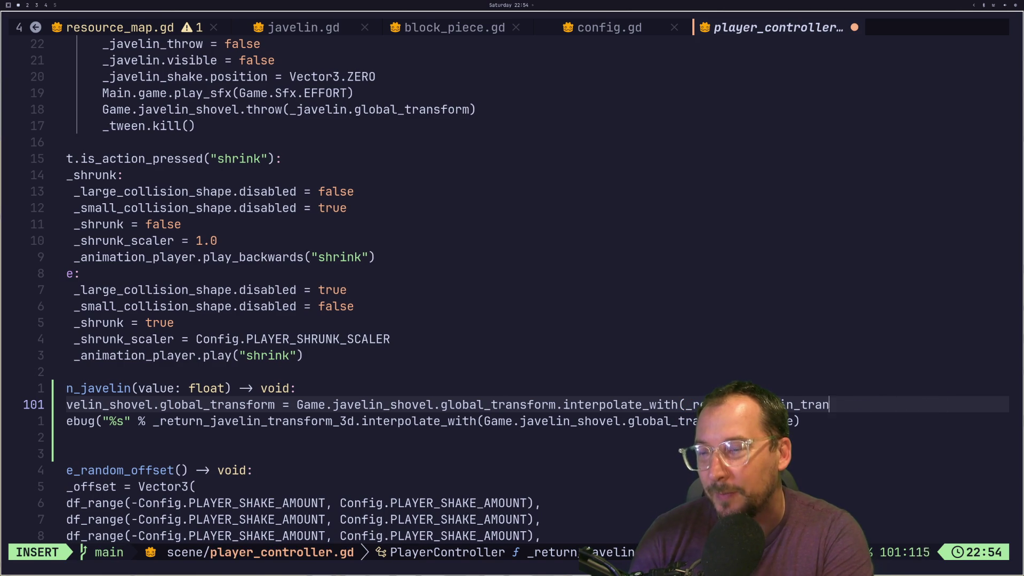
pyautogui.press('BackSpace')
pyautogui.press('BackSpace')
pyautogui.press('BackSpace')
pyautogui.press('BackSpace')
pyautogui.press('BackSpace')
pyautogui.press('BackSpace')
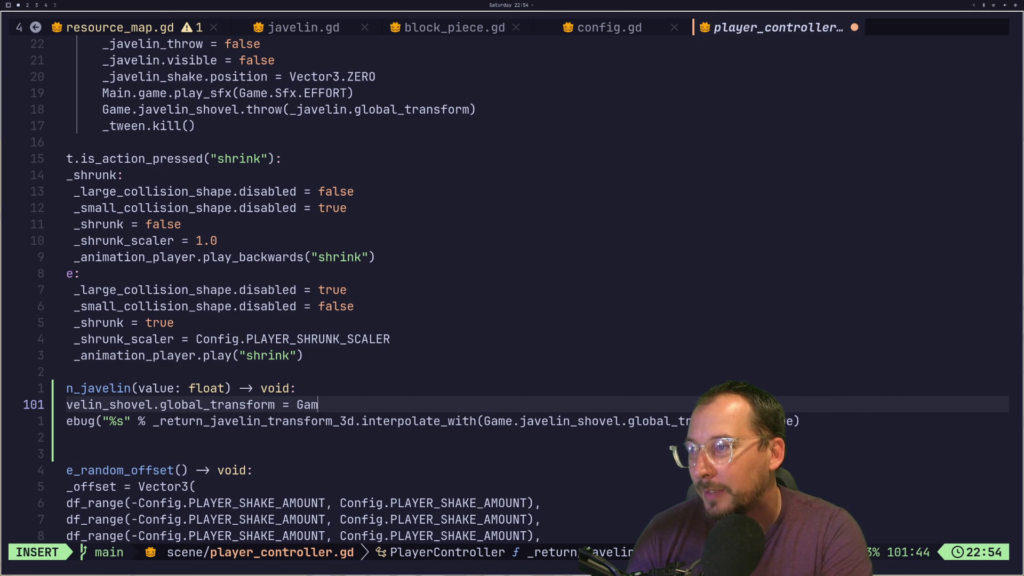
pyautogui.press('Escape')
pyautogui.press('p')
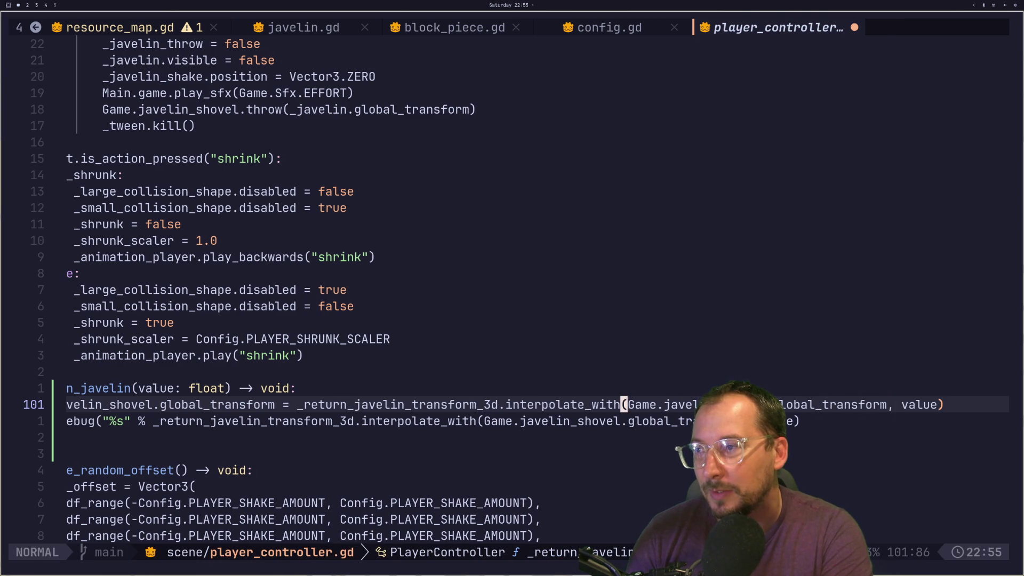
# Change the interpolate_with target to _javelin.global_transform and save with :w.
pyautogui.press('l')
pyautogui.press('c')
pyautogui.press('f')
pyautogui.press('.')
pyautogui.hotkey('ctrl', 'Delete')
pyautogui.write('_ja')
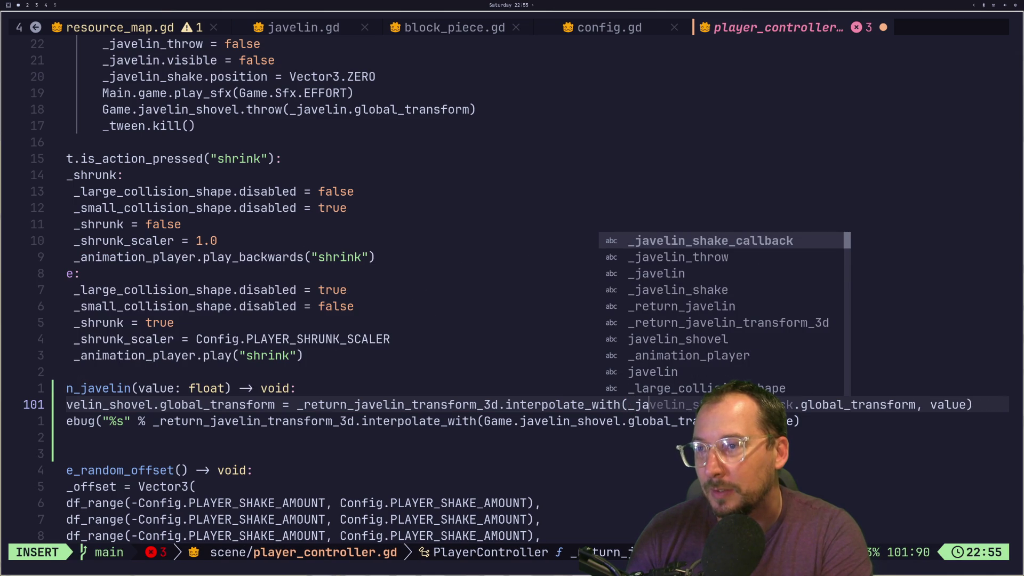
pyautogui.press('Down')
pyautogui.press('Down')
pyautogui.press('Escape')
pyautogui.write(':w')
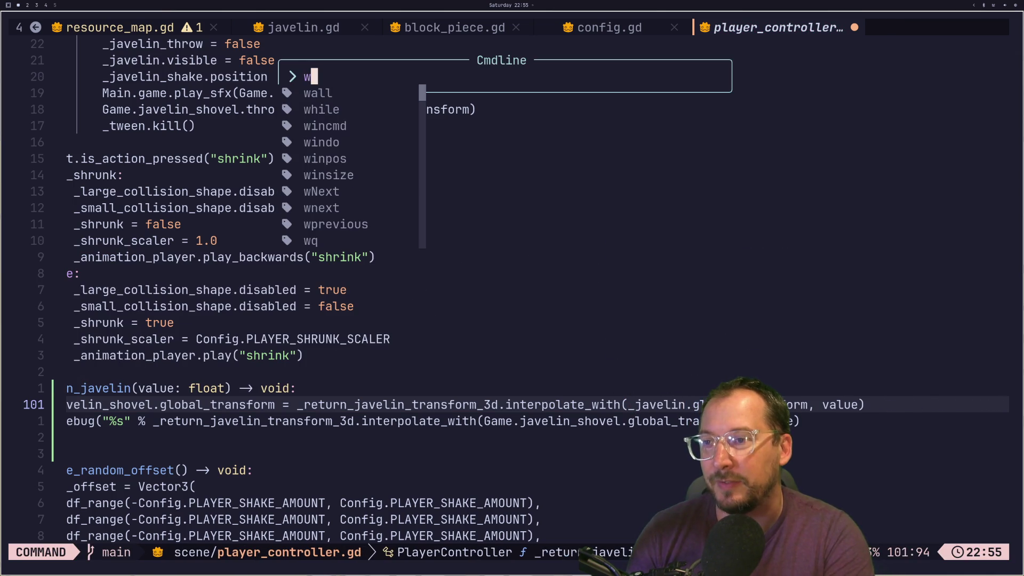
pyautogui.press('Return')
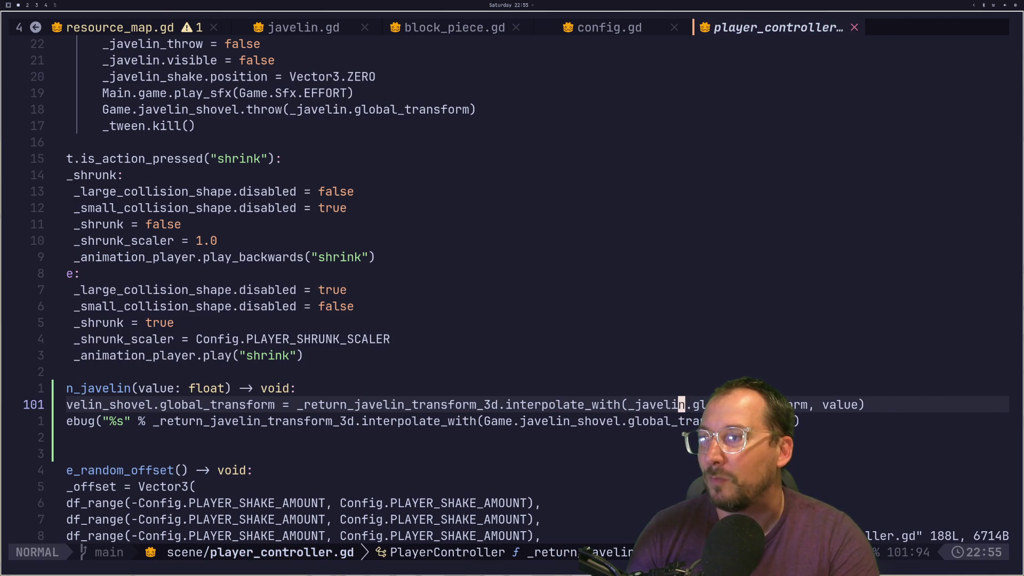
# Delete the _javelin_throw = true line and save, then undo to restore it.
pyautogui.press('k')
pyautogui.press('k')
pyautogui.press('k')
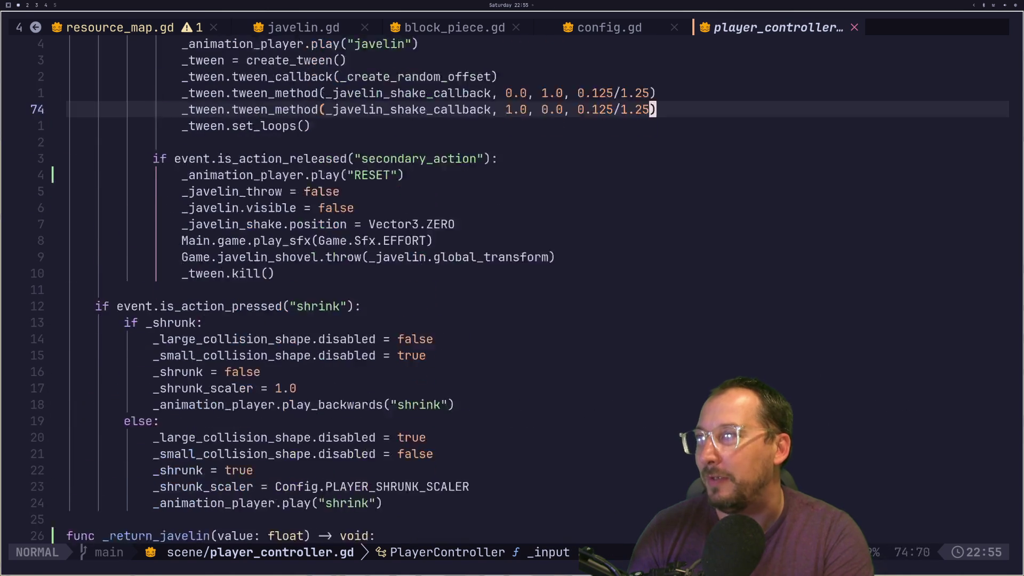
pyautogui.press('k')
pyautogui.press('k')
pyautogui.press('d')
pyautogui.press('d')
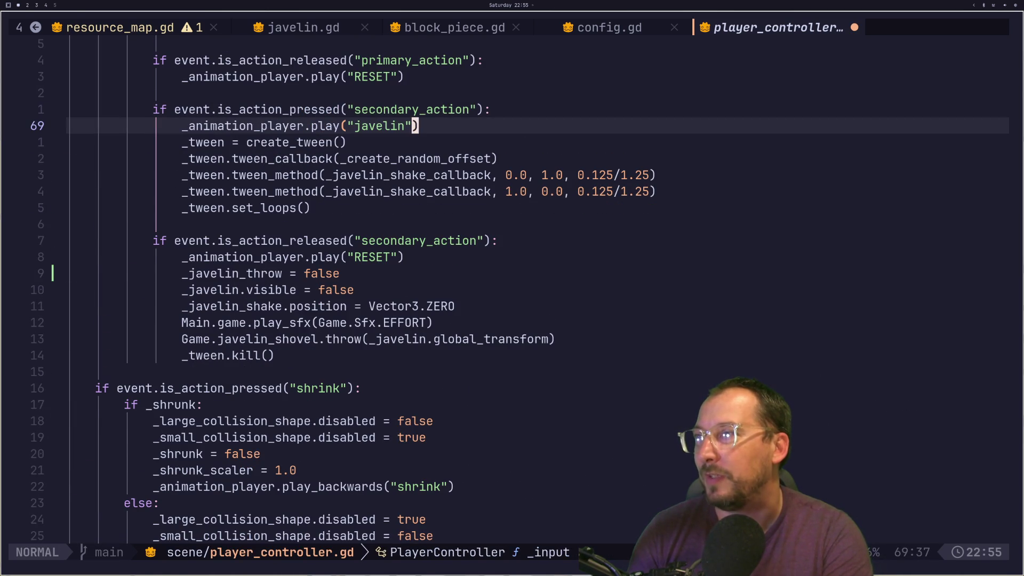
pyautogui.write(':w')
pyautogui.press('Return')
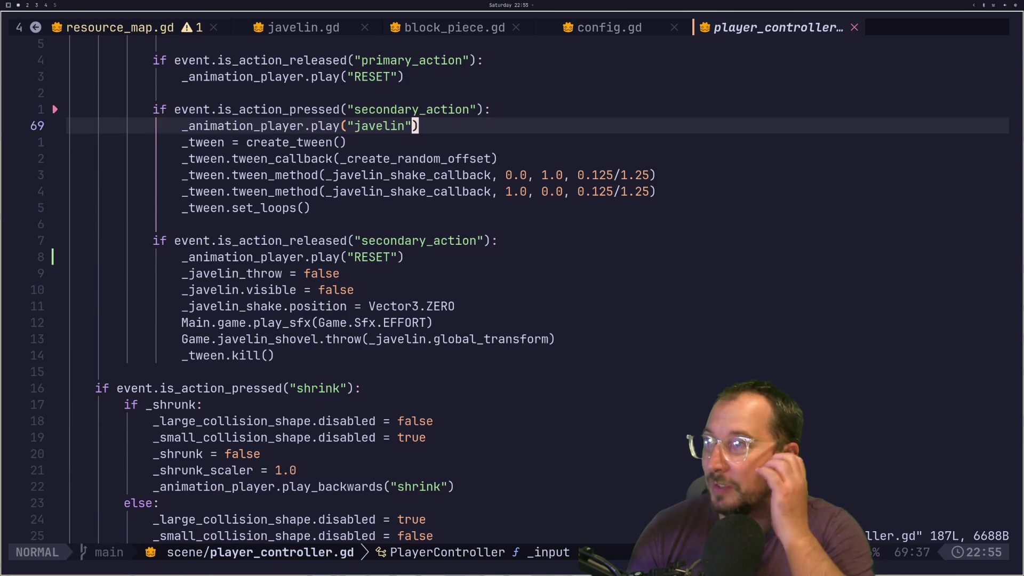
pyautogui.press('i')
pyautogui.press('Escape')
pyautogui.press('u')
pyautogui.press('k')
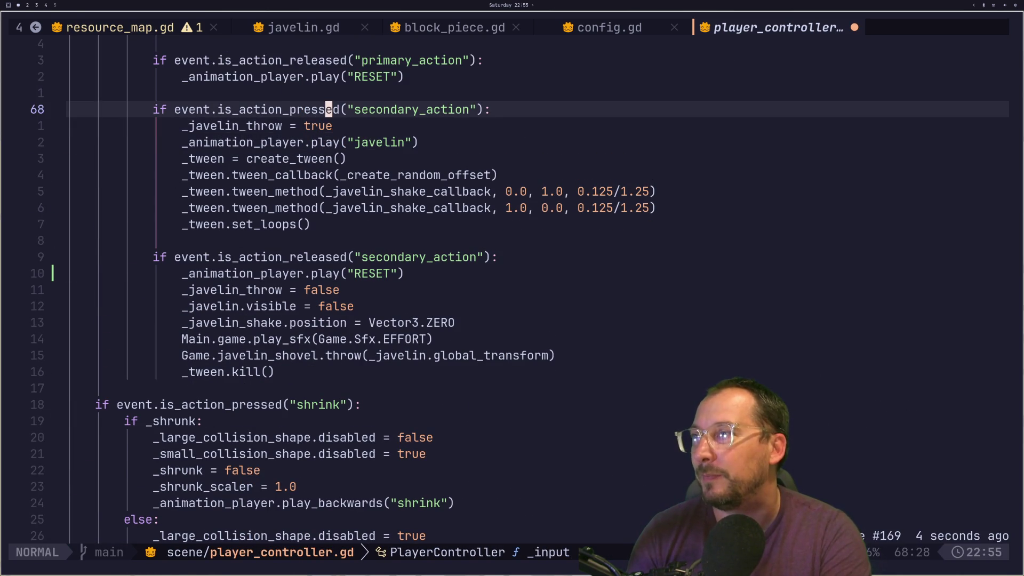
pyautogui.press('k')
# Delete the 'Game.javelin_shovel.freeze = true' line and save with :w.
pyautogui.press('2')
pyautogui.press('1')
pyautogui.press('k')
pyautogui.press('k')
pyautogui.press('1')
pyautogui.press('0')
pyautogui.press('j')
pyautogui.press('6')
pyautogui.press('j')
pyautogui.press('k')
pyautogui.press('k')
pyautogui.press('k')
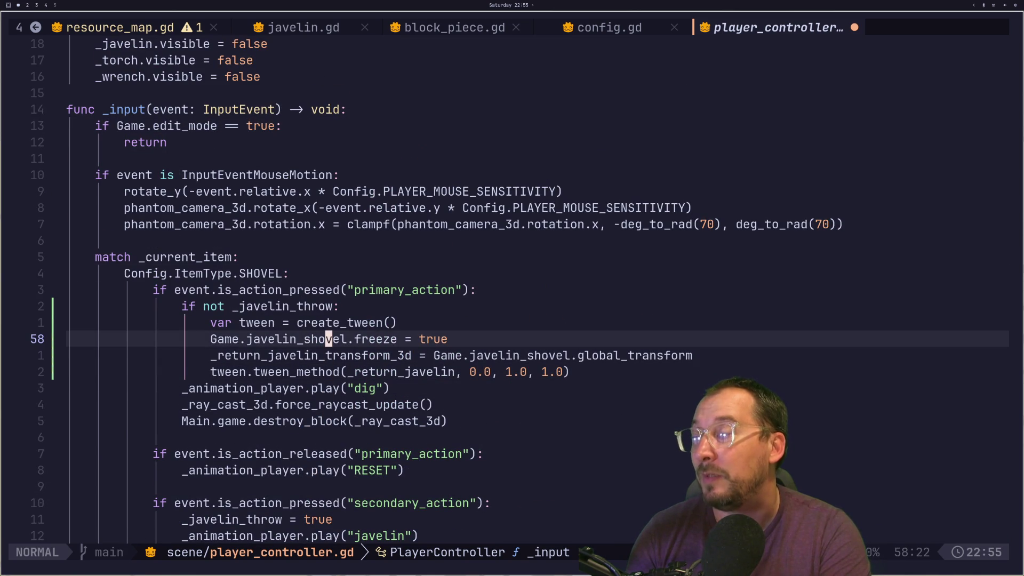
pyautogui.press('d')
pyautogui.press('Escape')
pyautogui.press('d')
pyautogui.press('d')
pyautogui.write(':w')
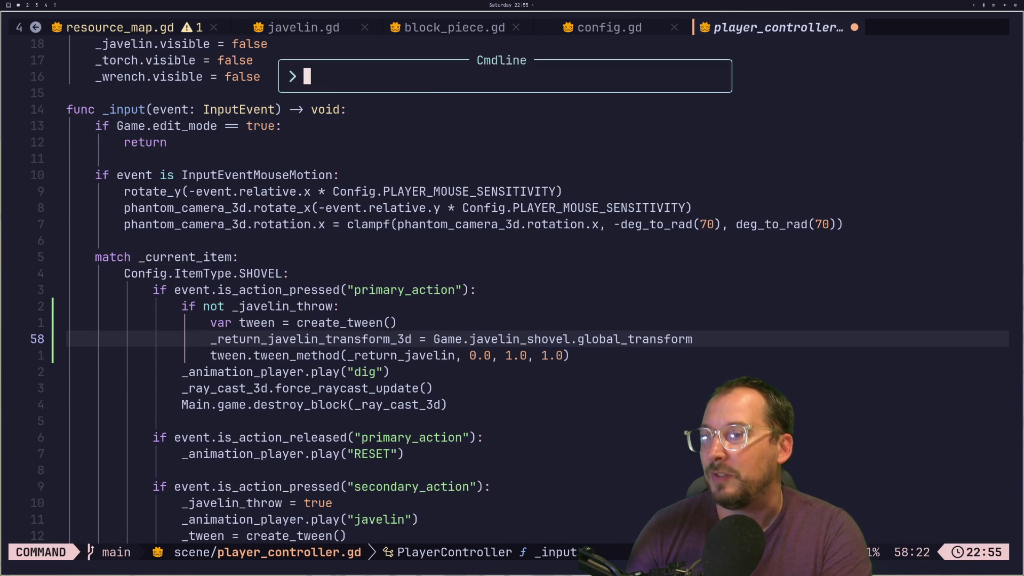
pyautogui.press('Return')
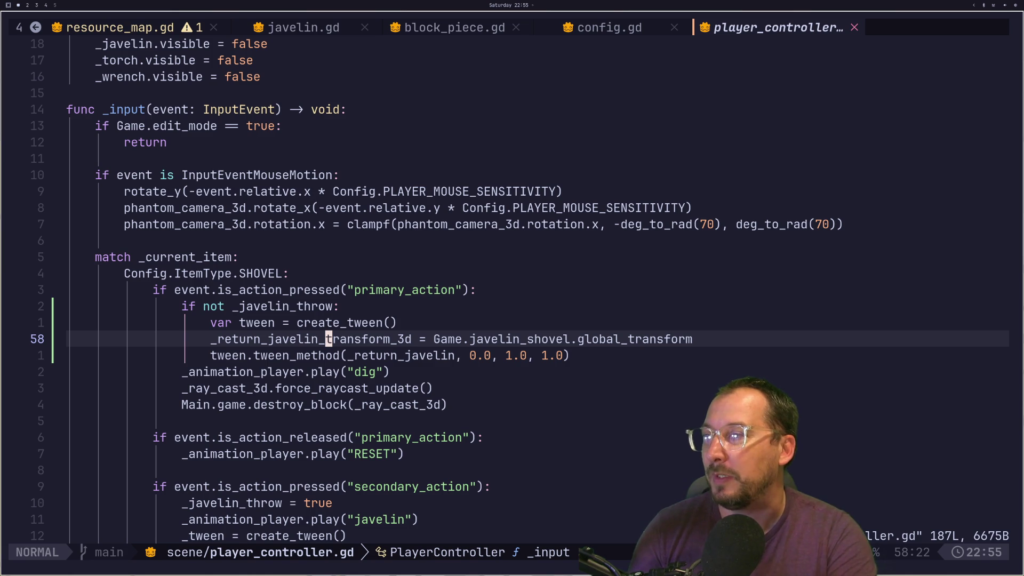
pyautogui.press('super+3')
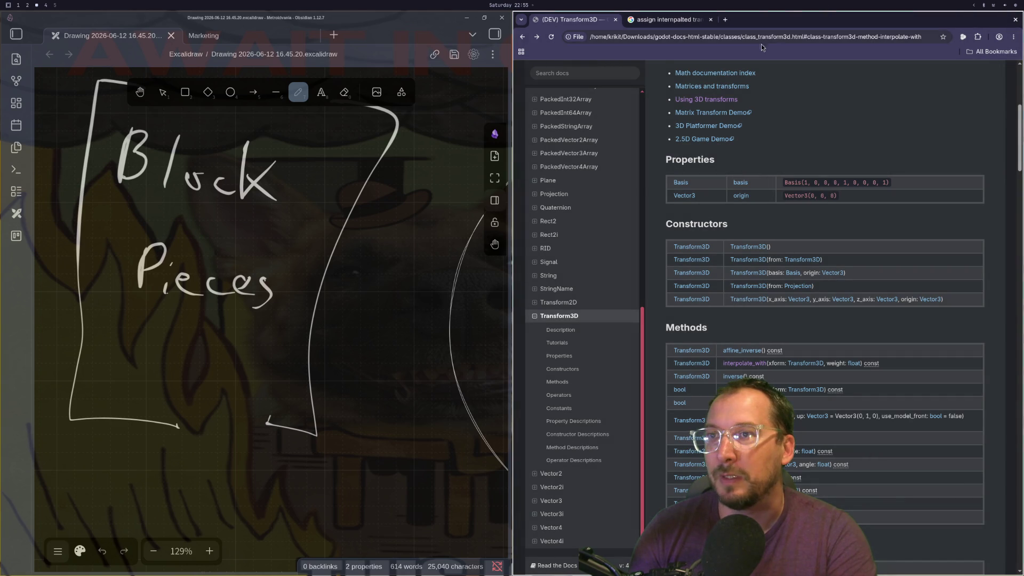
# Run the project in Godot and throw the javelin three times at the floating blocks.
pyautogui.press('super+2')
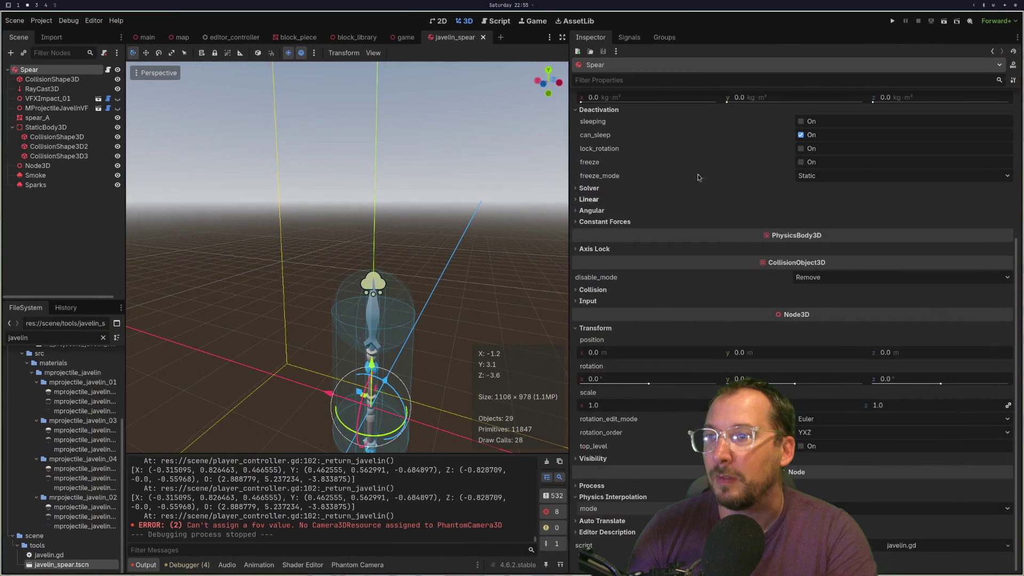
pyautogui.click(891, 22)
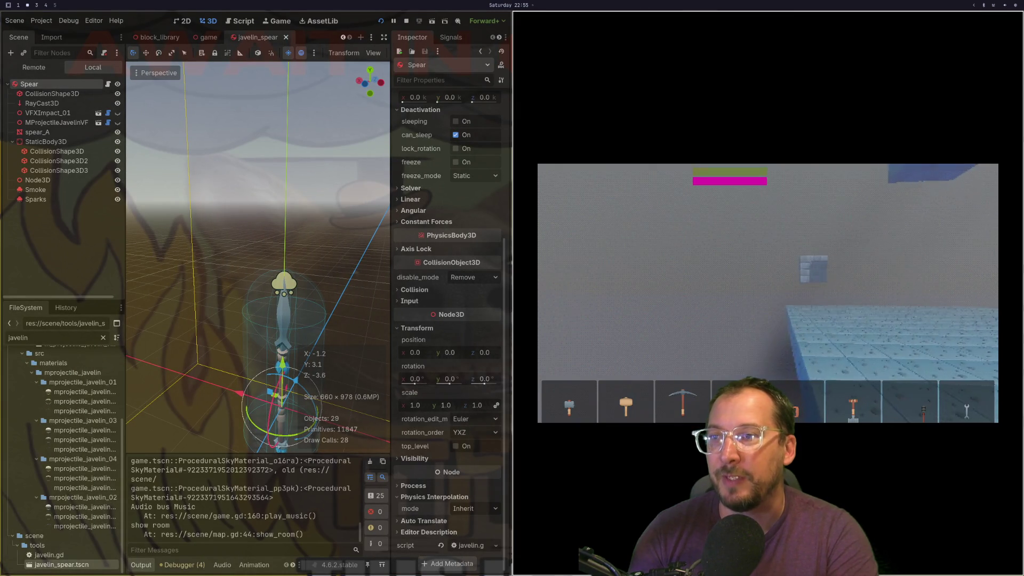
pyautogui.click(768, 293)
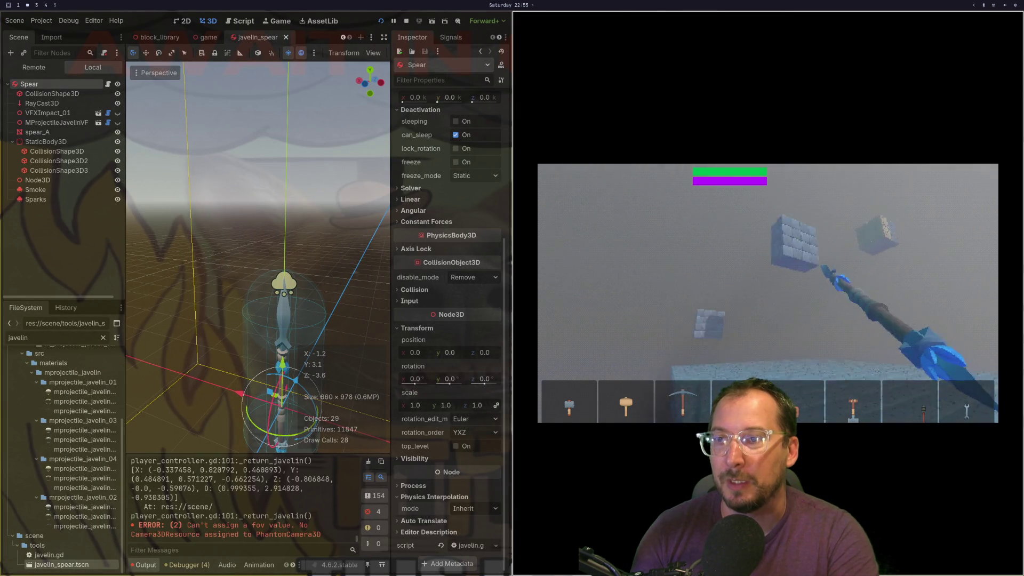
pyautogui.click(768, 293)
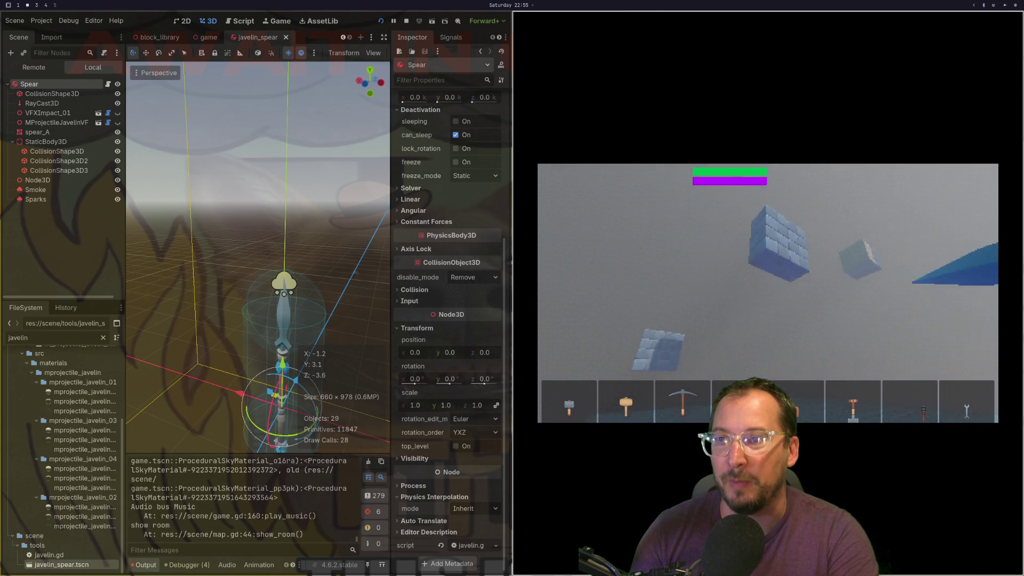
pyautogui.click(768, 293)
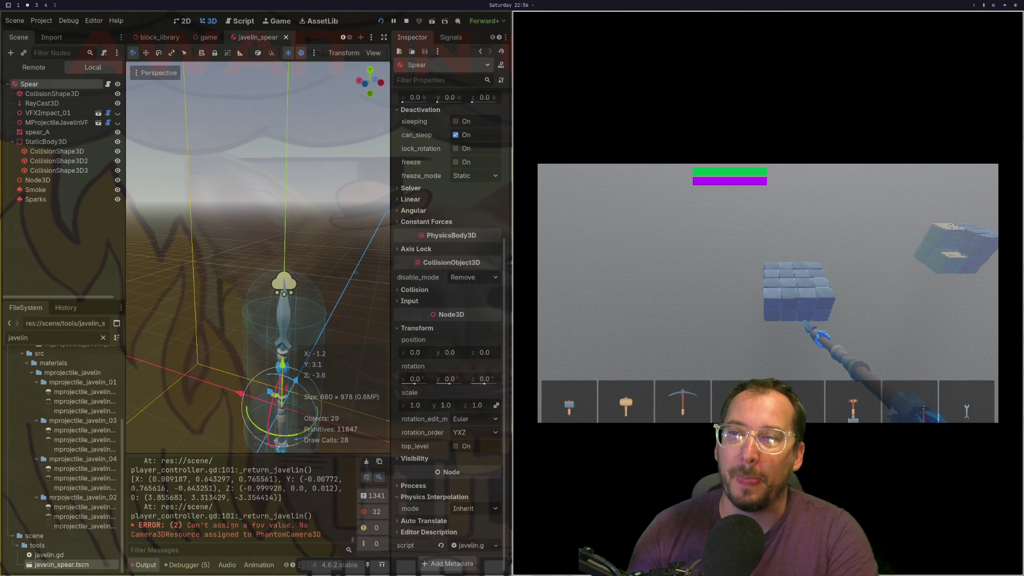
# Join the stray ')' onto the print_debug line in _return_javelin.
pyautogui.press('super+1')
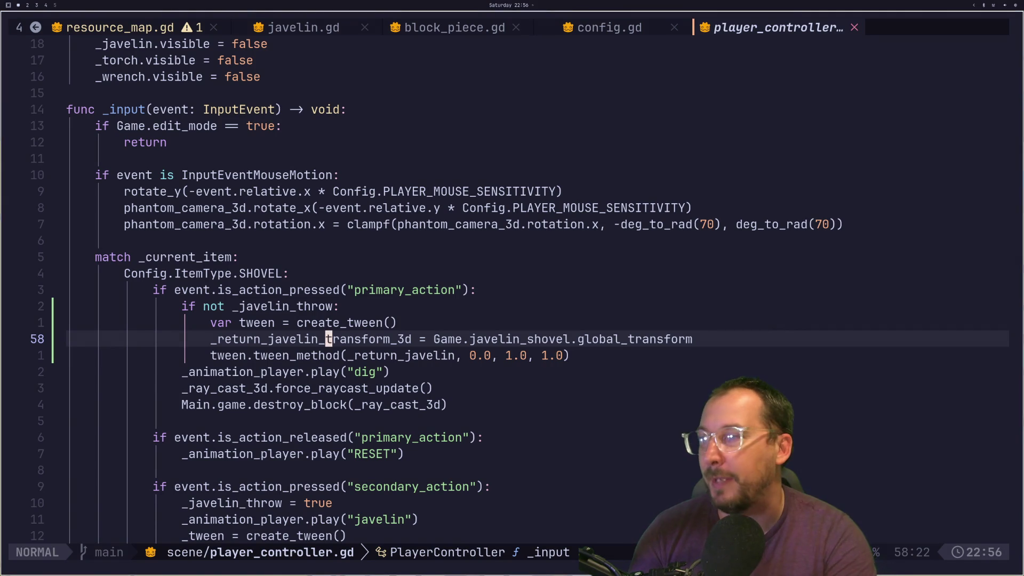
pyautogui.press('j')
pyautogui.press('j')
pyautogui.press('j')
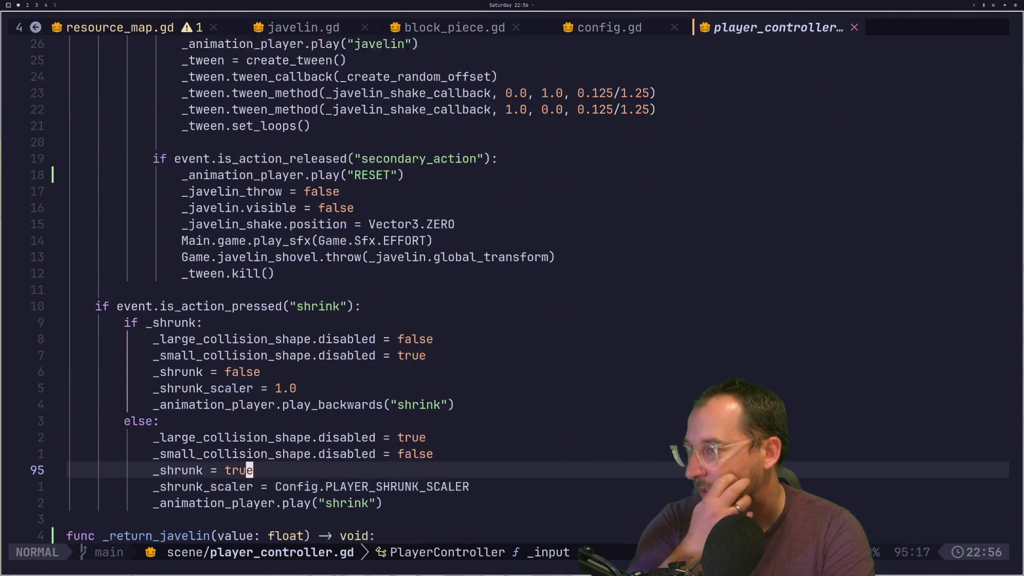
pyautogui.press('j')
pyautogui.press('j')
pyautogui.press('j')
pyautogui.press('k')
pyautogui.press('k')
pyautogui.press('k')
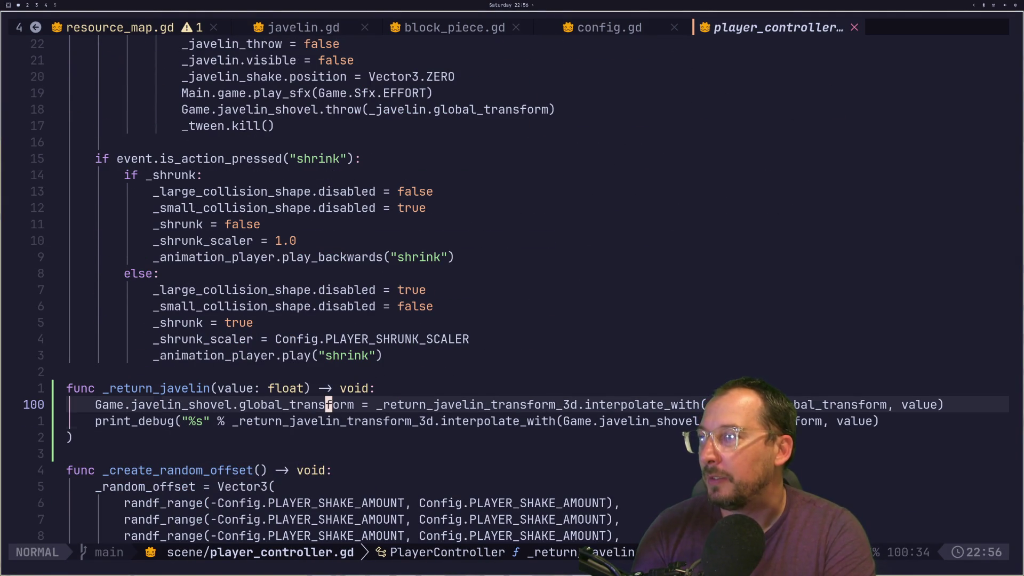
pyautogui.press('j')
pyautogui.press('j')
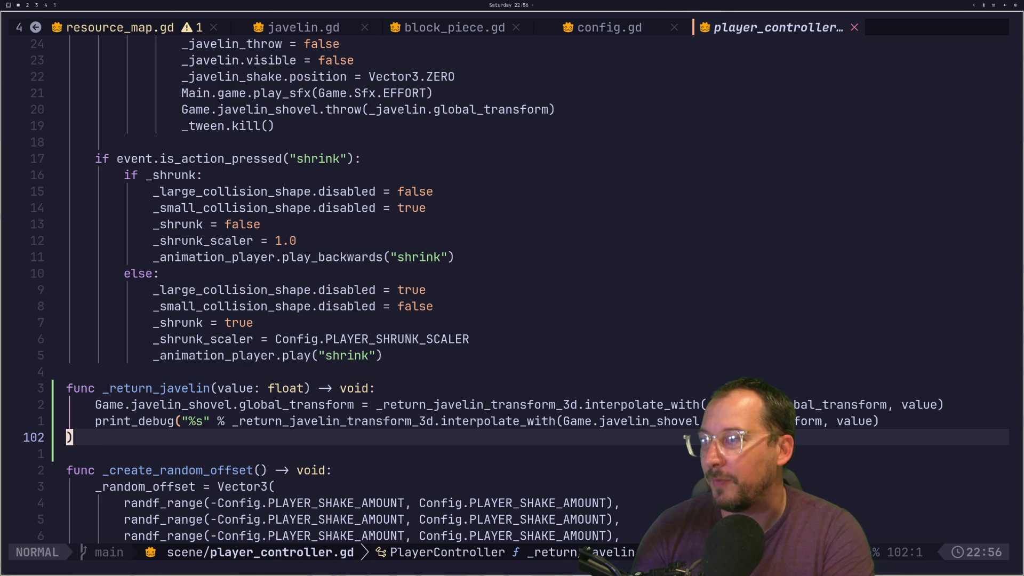
pyautogui.press('i')
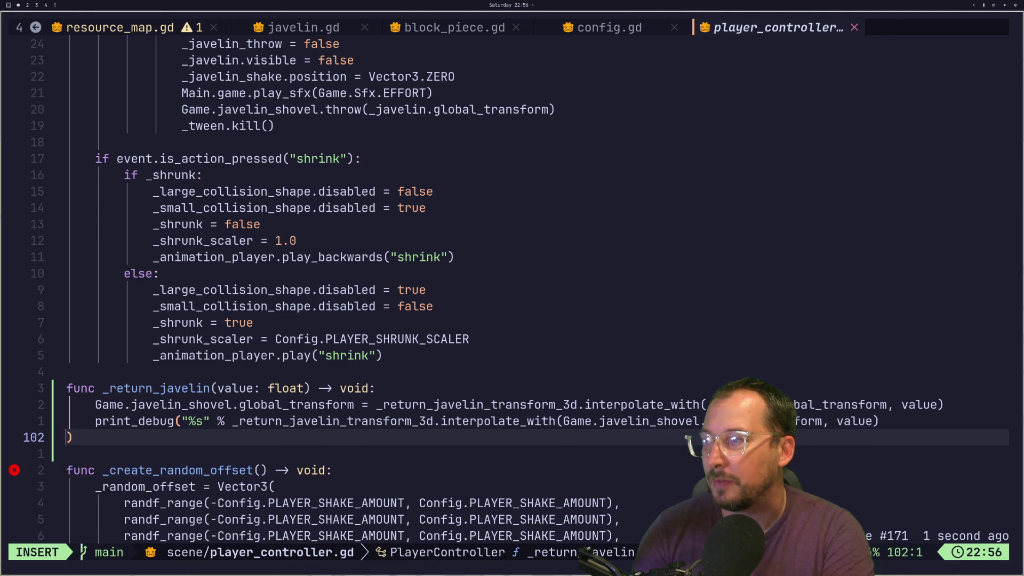
pyautogui.press('BackSpace')
pyautogui.press('Escape')
pyautogui.press('k')
pyautogui.press('k')
pyautogui.press('k')
pyautogui.press('k')
# Delete the print_debug line and save player_controller.gd with :w.
pyautogui.press('j')
pyautogui.press('j')
pyautogui.press('j')
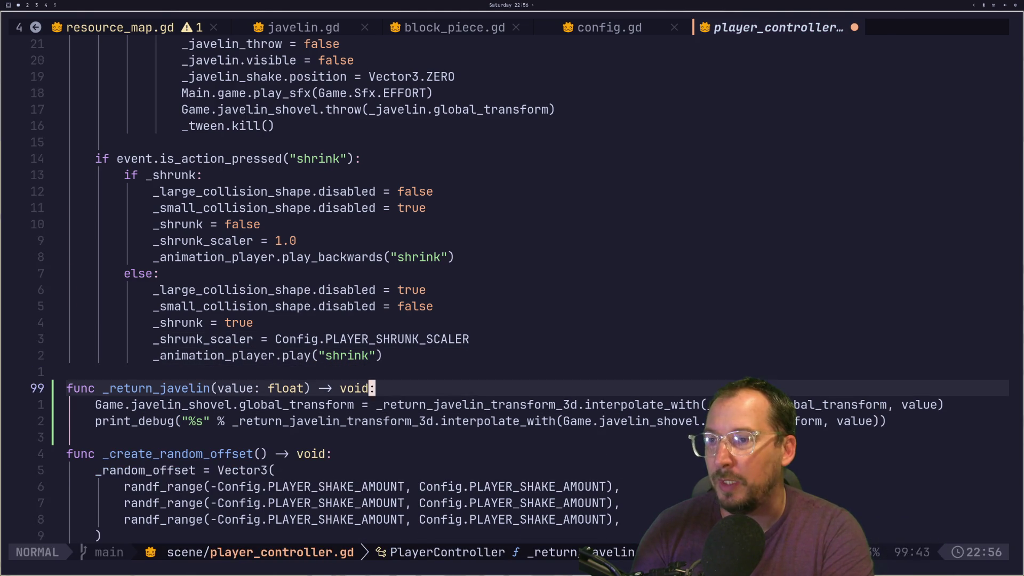
pyautogui.press('j')
pyautogui.press('j')
pyautogui.press('d')
pyautogui.press('d')
pyautogui.write(':w')
pyautogui.press('Return')
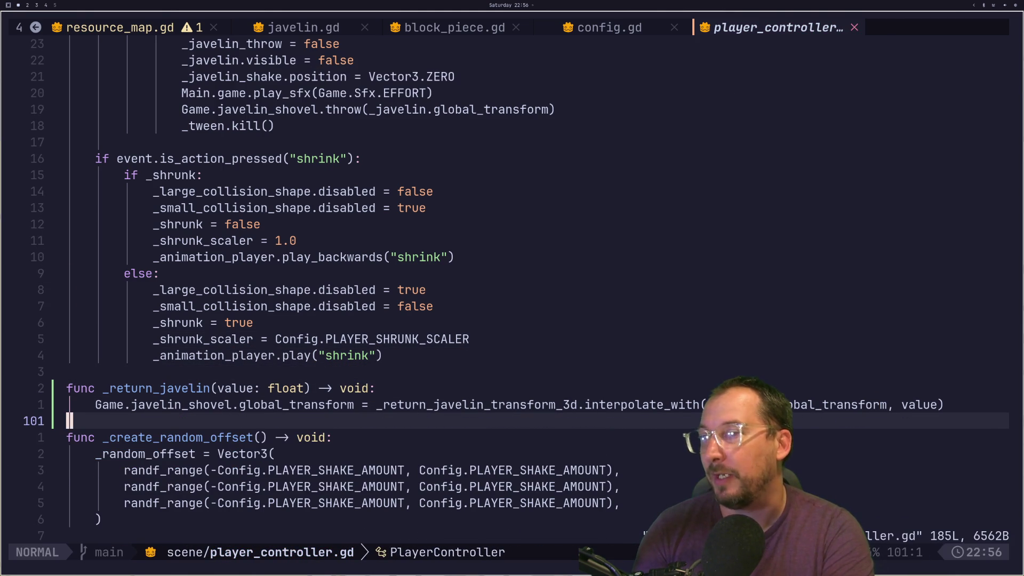
# Review the _input code around the primary action and javelin shake callback.
pyautogui.press('k')
pyautogui.press('k')
pyautogui.press('k')
pyautogui.press('j')
pyautogui.press('k')
pyautogui.press('k')
pyautogui.press('k')
pyautogui.press('j')
pyautogui.press('j')
pyautogui.press('j')
pyautogui.press('j')
pyautogui.press('l')
pyautogui.press('l')
pyautogui.press('k')
pyautogui.press('l')
pyautogui.press('k')
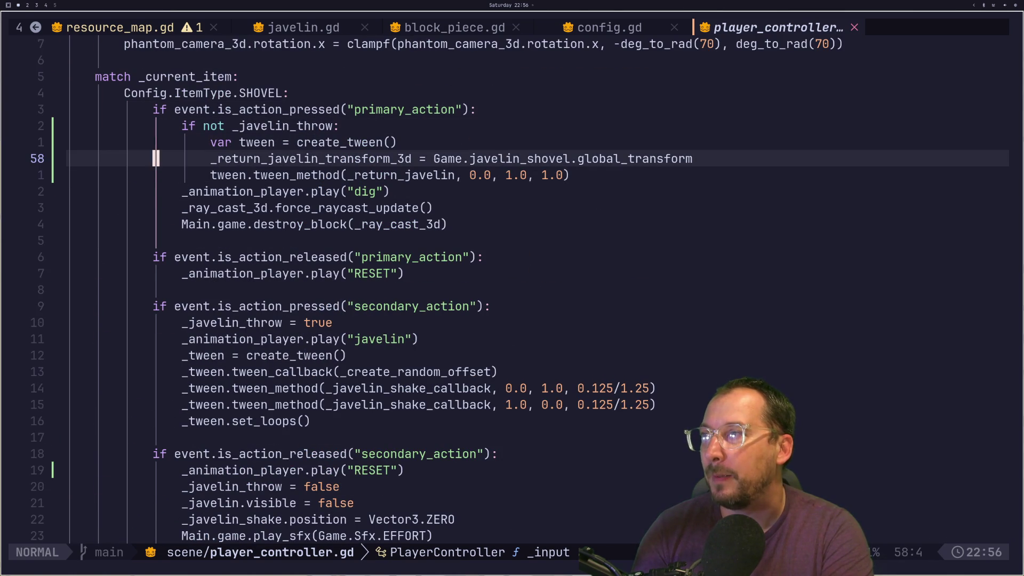
pyautogui.press('k')
pyautogui.press('k')
pyautogui.press('k')
pyautogui.press('j')
pyautogui.press('j')
pyautogui.press('j')
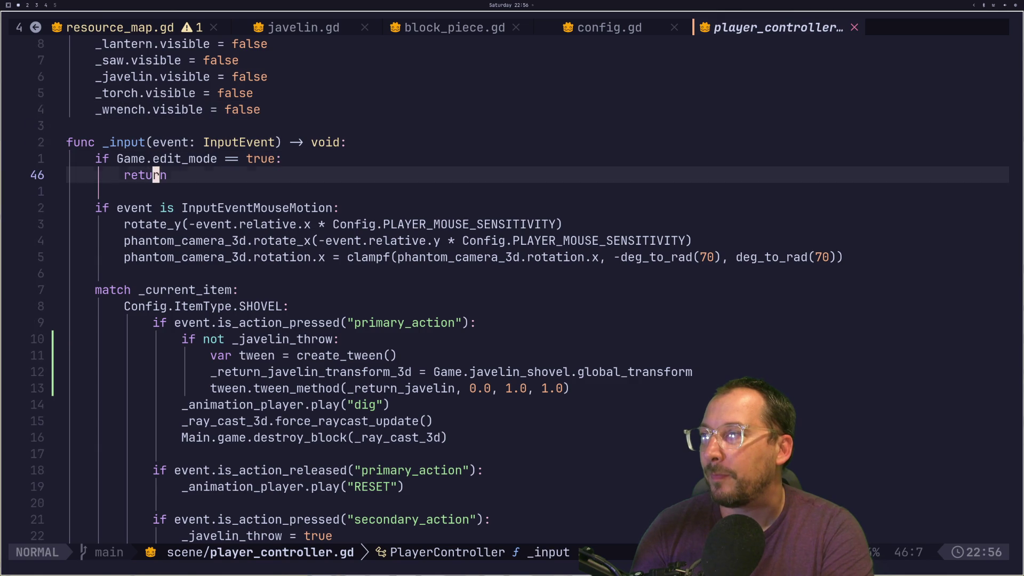
pyautogui.press('j')
pyautogui.press('j')
pyautogui.press('j')
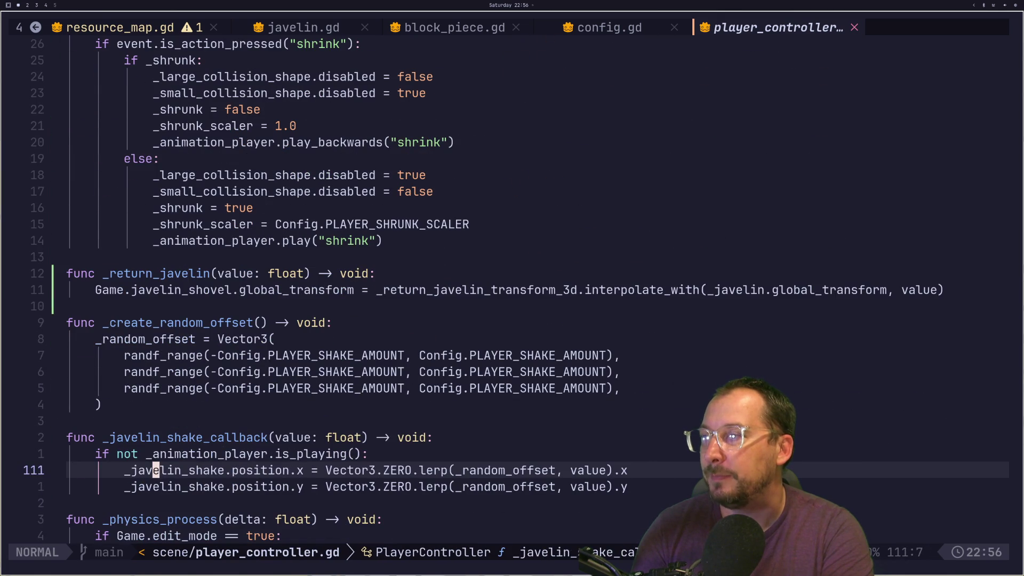
pyautogui.press('k')
pyautogui.press('k')
pyautogui.press('k')
pyautogui.press('k')
pyautogui.press('k')
pyautogui.press('k')
pyautogui.press('k')
pyautogui.press('k')
pyautogui.press('k')
pyautogui.press('k')
pyautogui.press('k')
pyautogui.press('k')
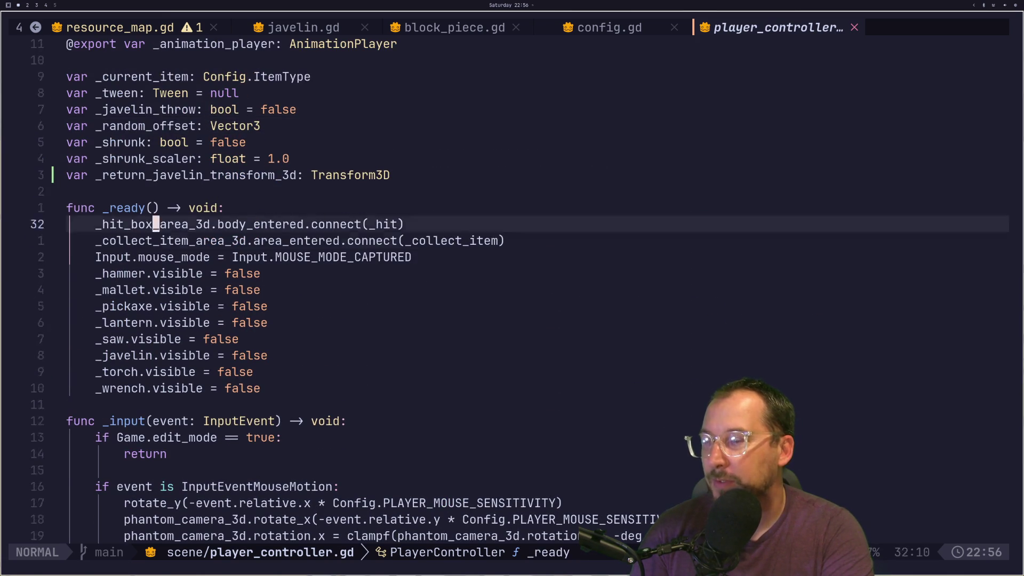
# Start a new tween.t… call on a fresh line below the _return_javelin tween_method line.
pyautogui.press('j')
pyautogui.press('j')
pyautogui.press('j')
pyautogui.press('k')
pyautogui.press('k')
pyautogui.press('k')
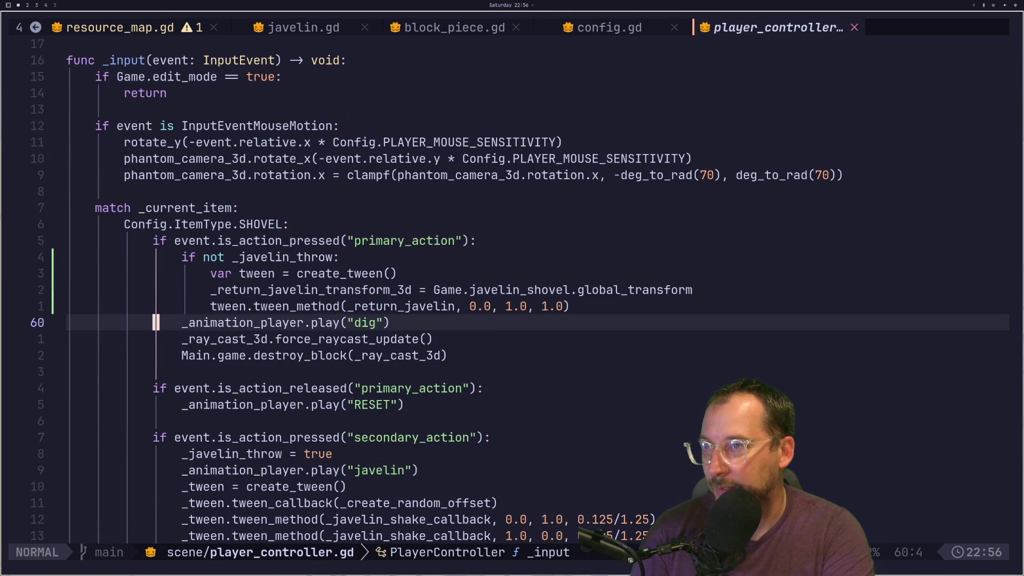
pyautogui.press('k')
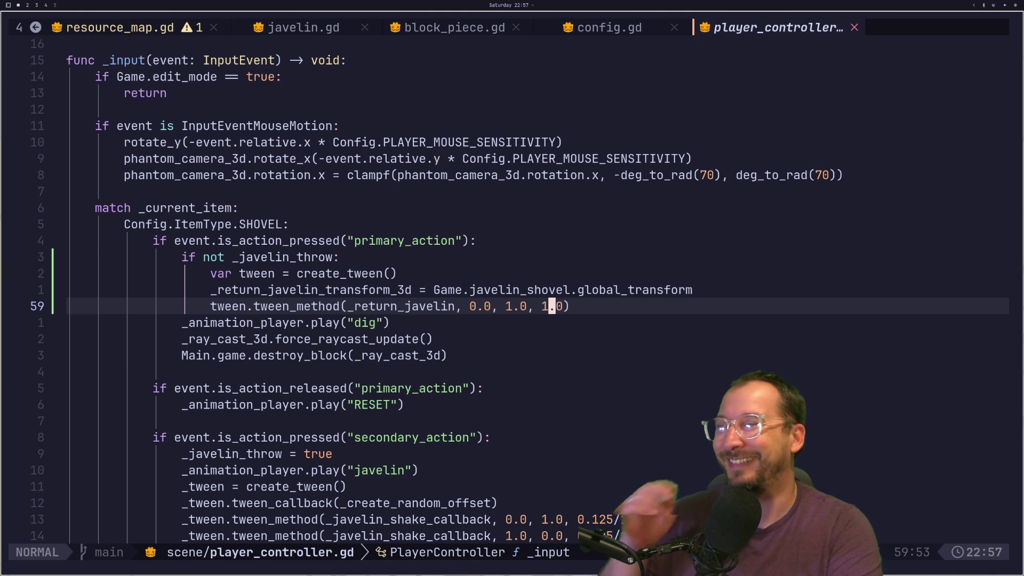
pyautogui.press('h')
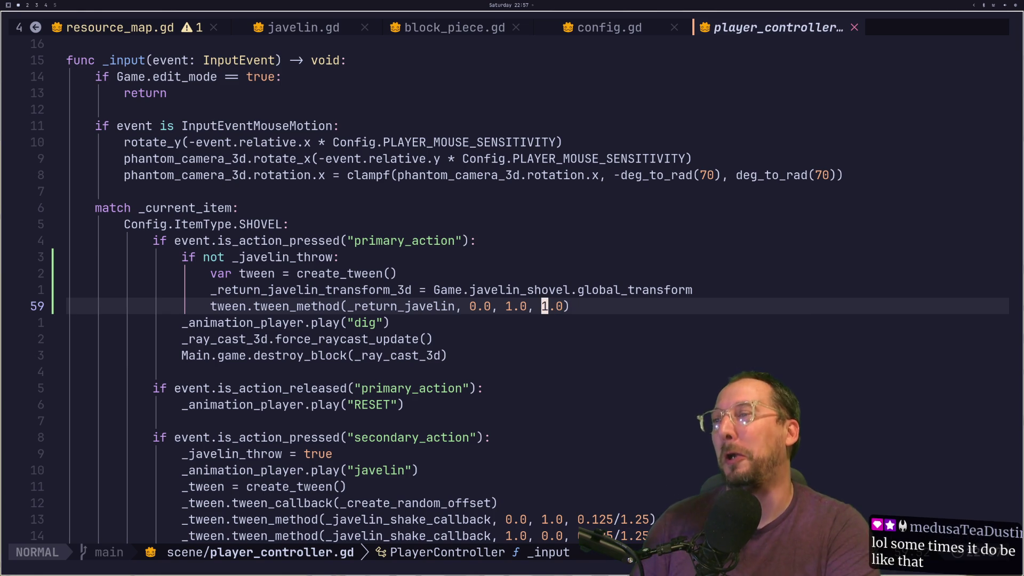
pyautogui.press('k')
pyautogui.press('k')
pyautogui.press('j')
pyautogui.press('j')
pyautogui.press('j')
pyautogui.press('k')
pyautogui.press('k')
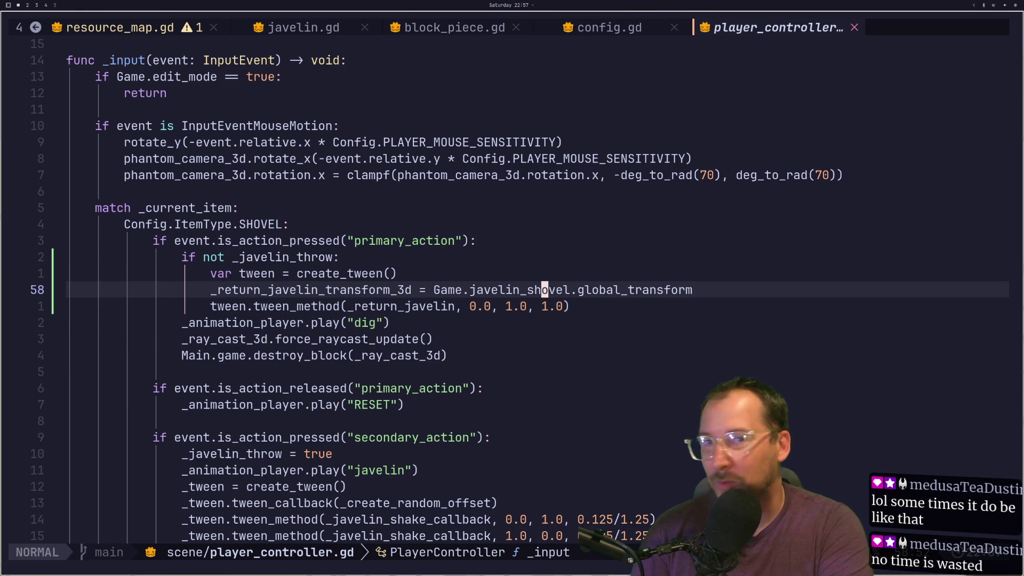
pyautogui.press('j')
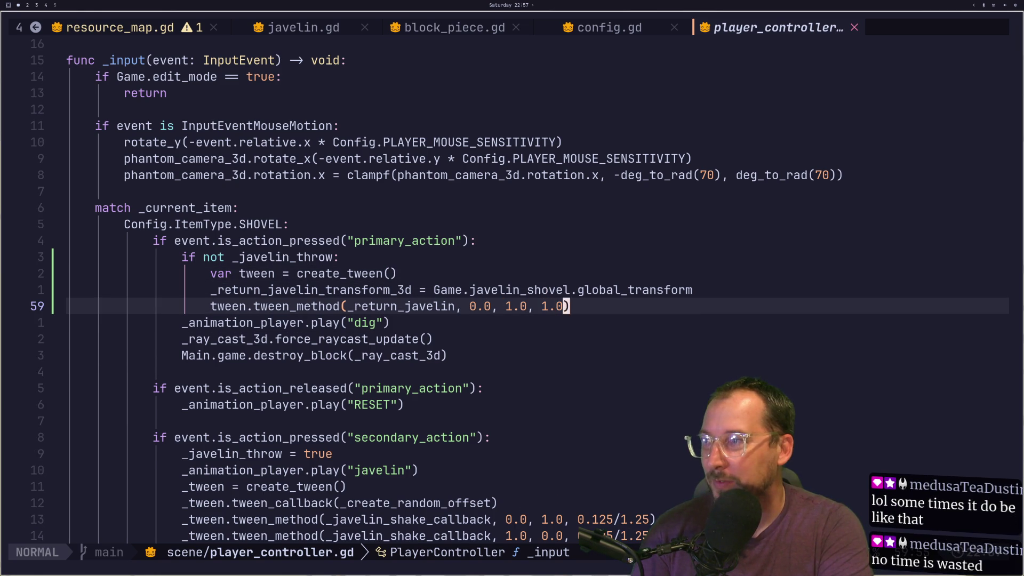
pyautogui.write('o')
pyautogui.write('een.t')
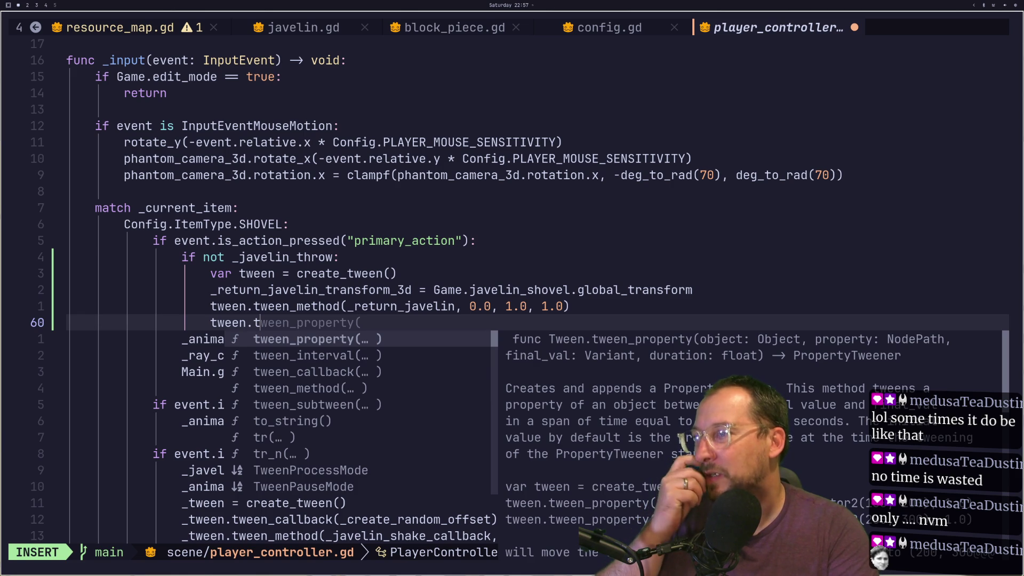
# Add a tween_callback call with _javelin.set("visible", true) as its argument.
pyautogui.hotkey('ctrl', 'n')
pyautogui.hotkey('ctrl', 'n')
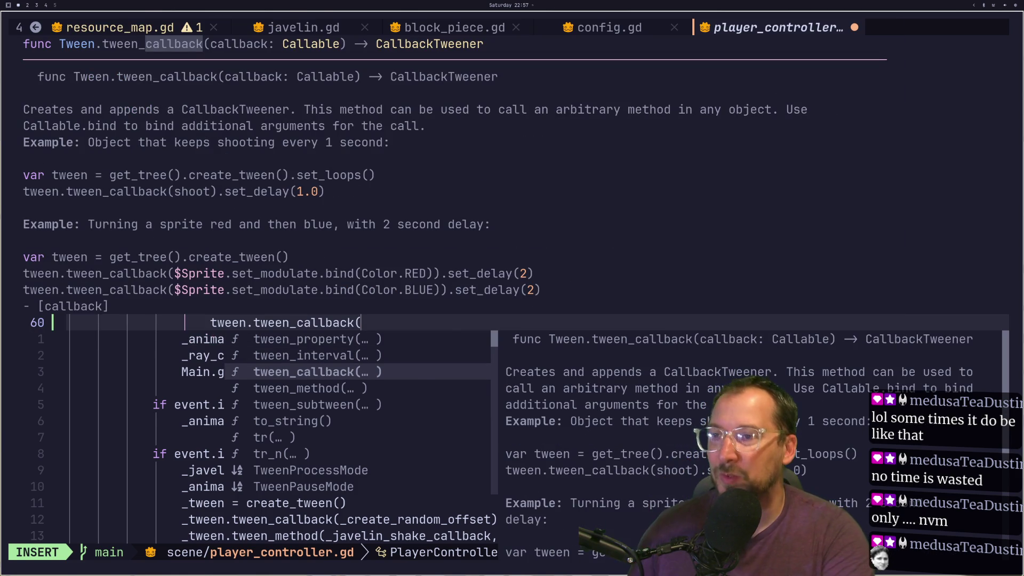
pyautogui.hotkey('ctrl', 'y')
pyautogui.write(')')
pyautogui.press('Escape')
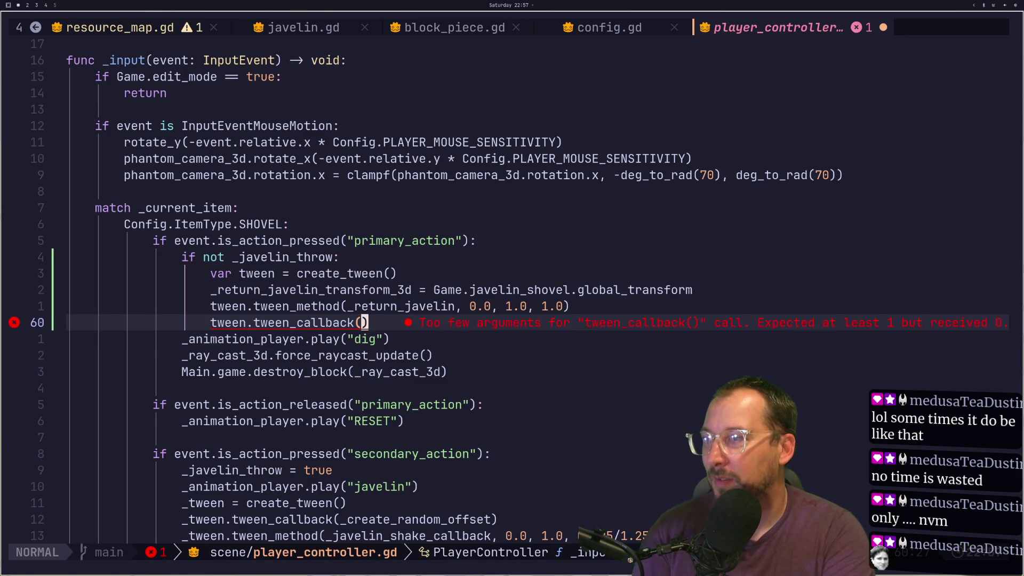
pyautogui.press('i')
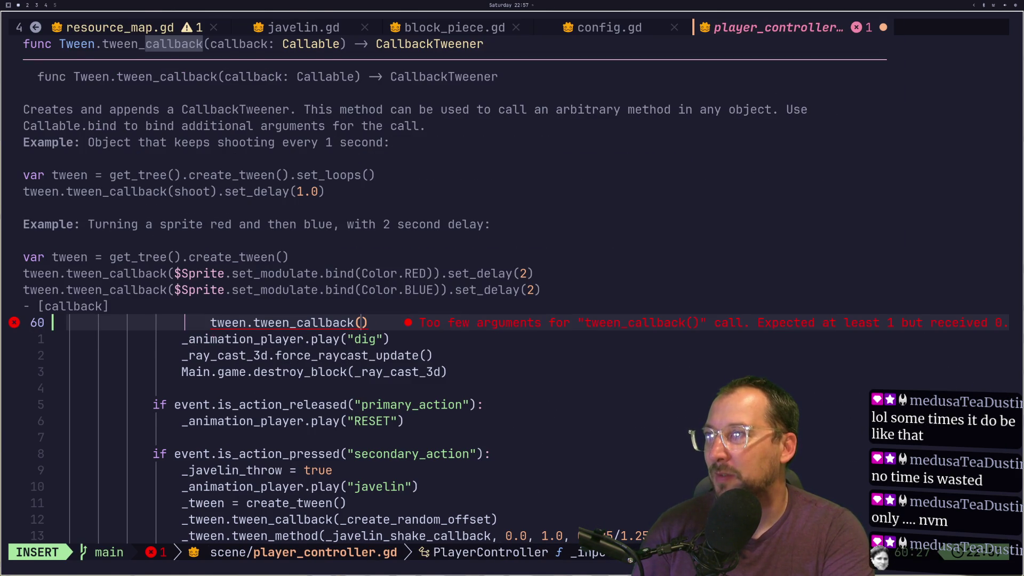
pyautogui.write('_')
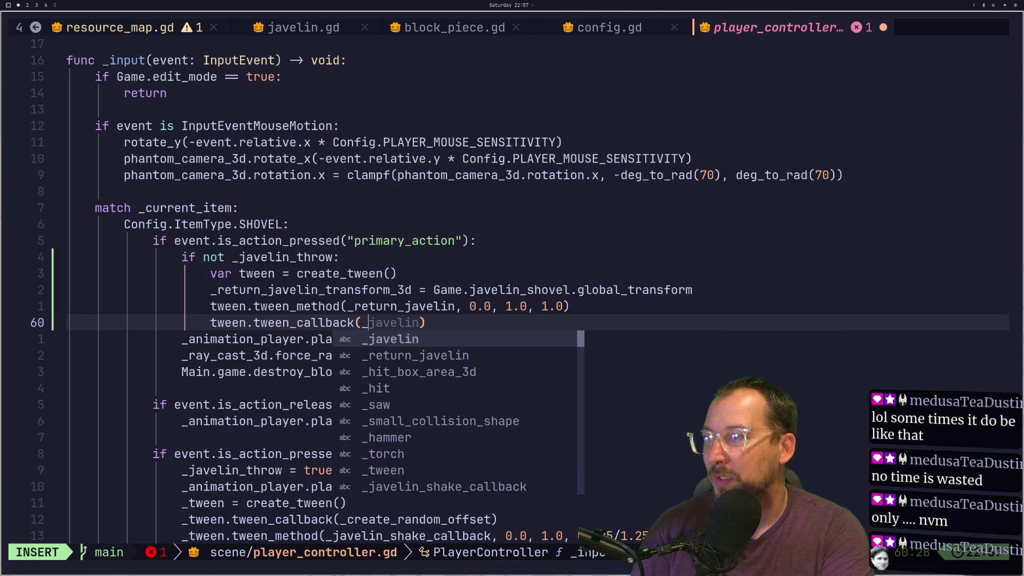
pyautogui.hotkey('ctrl', 'y')
pyautogui.write('.s')
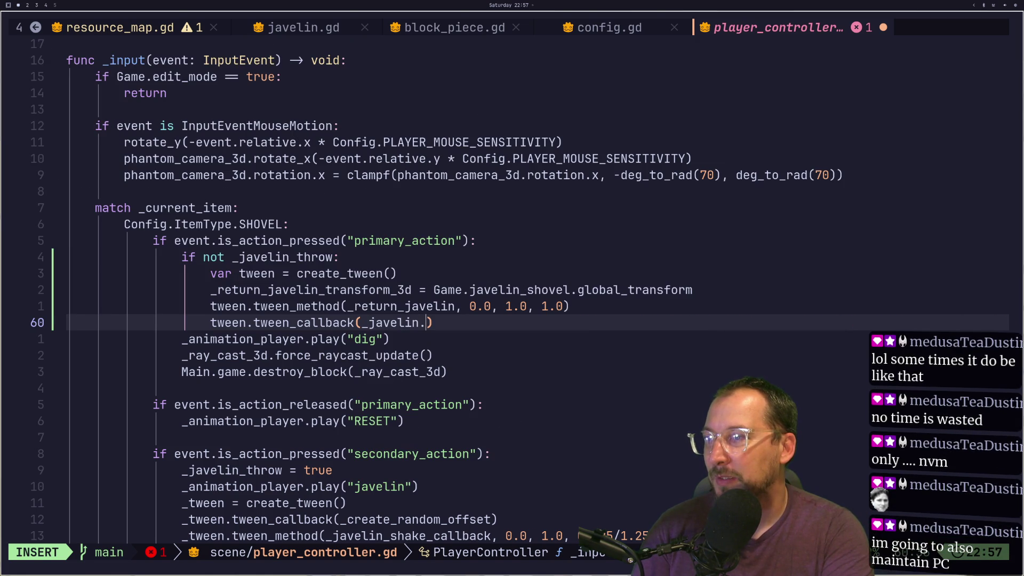
pyautogui.write('et')
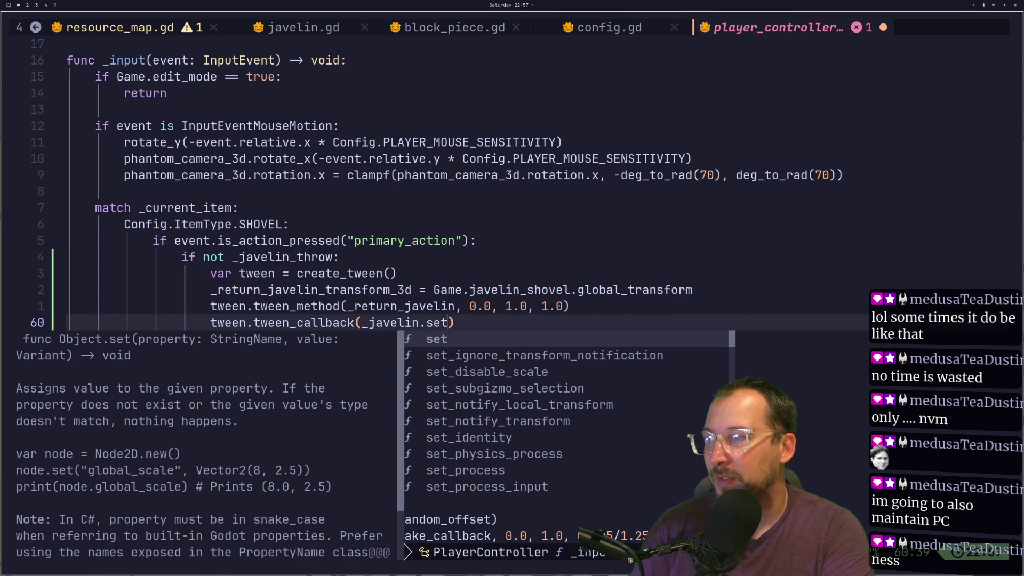
pyautogui.write('("visible')
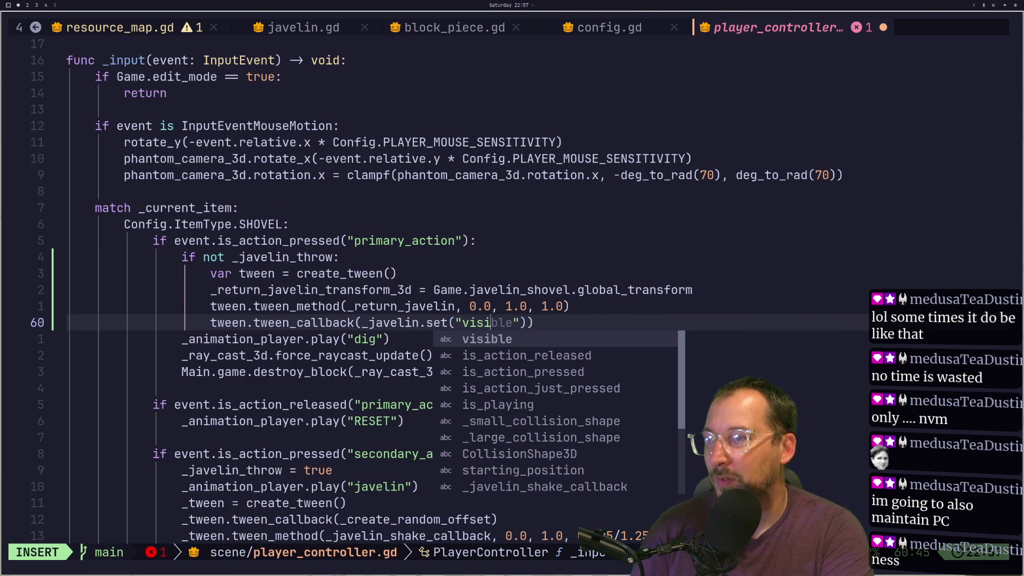
pyautogui.write('", tr')
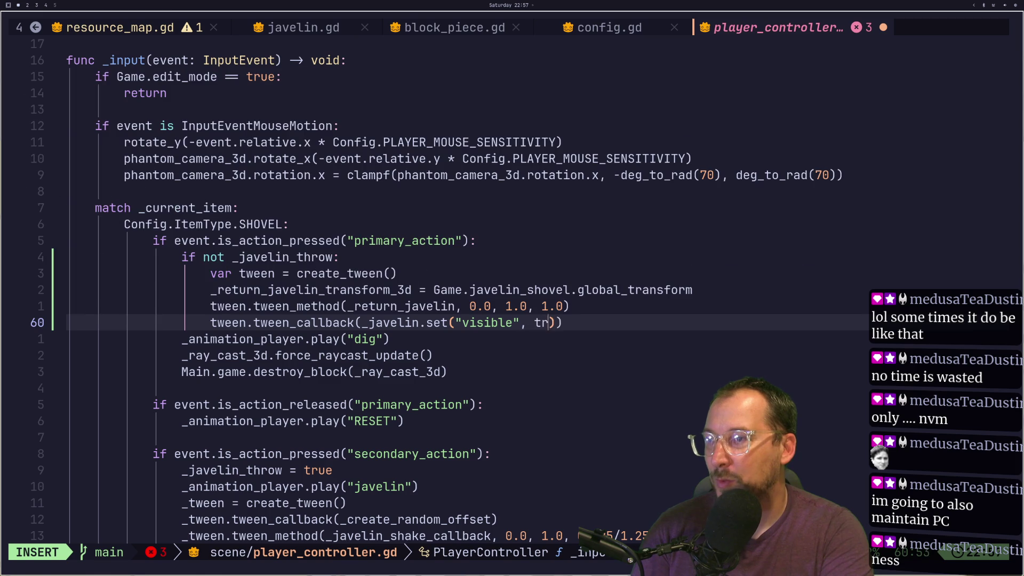
pyautogui.write('ue')
pyautogui.press('Escape')
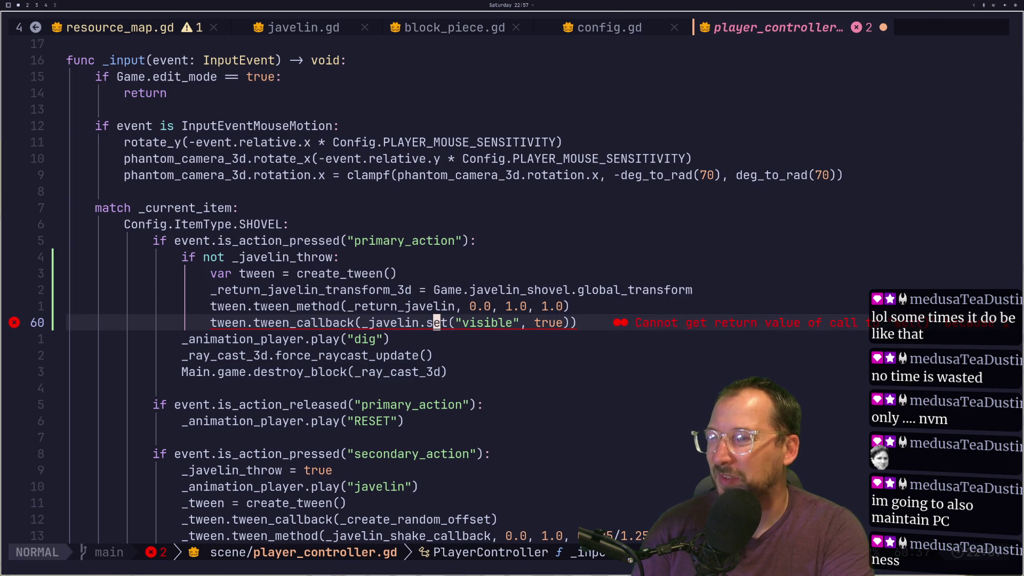
# Rewrite the callback argument as _javelin.set.bind("visible", true) and save player_controller.gd.
pyautogui.write('f,ldt)')
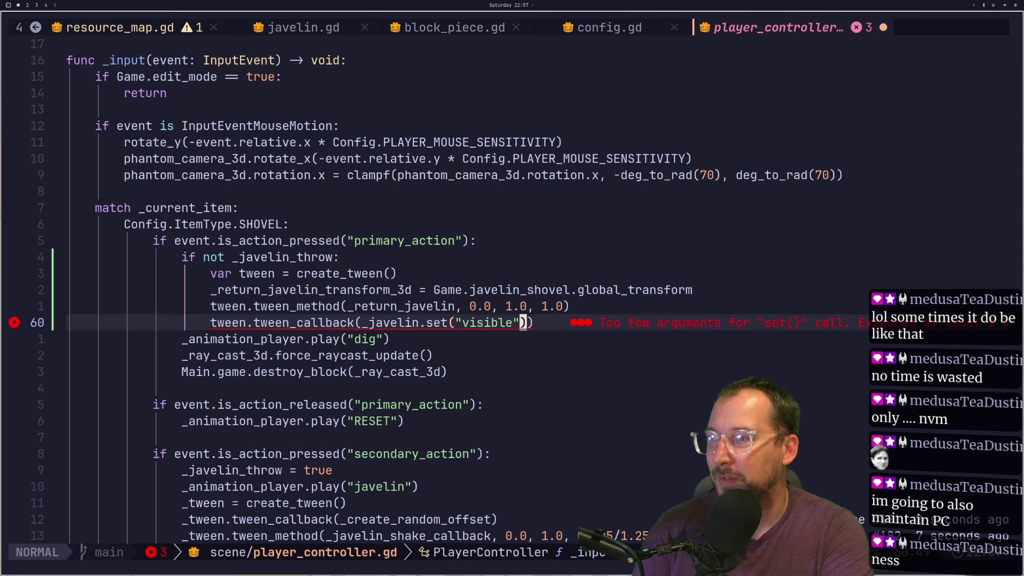
pyautogui.write('dT.')
pyautogui.write('i')
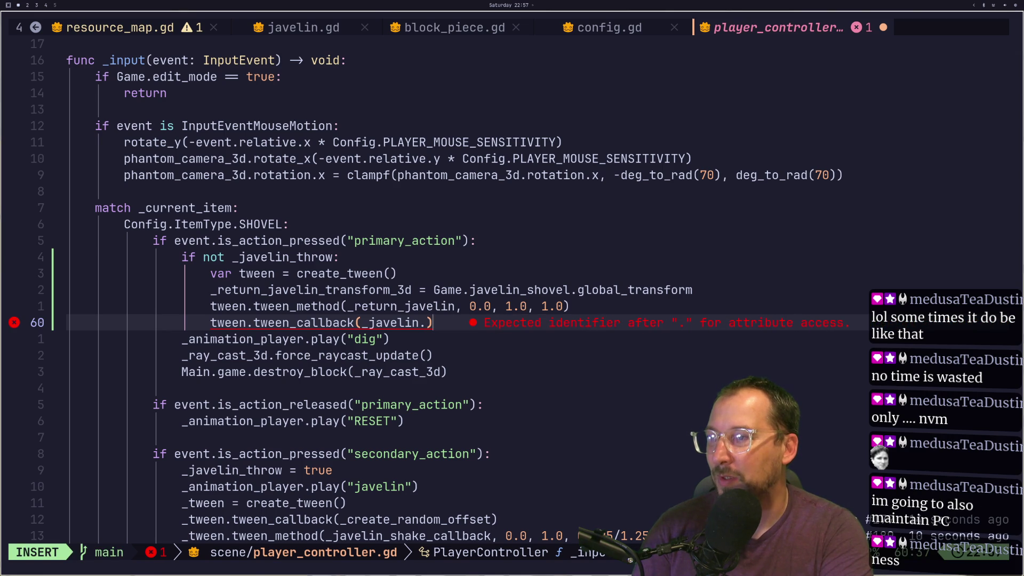
pyautogui.press('Escape')
pyautogui.write('in.s')
pyautogui.press('Escape')
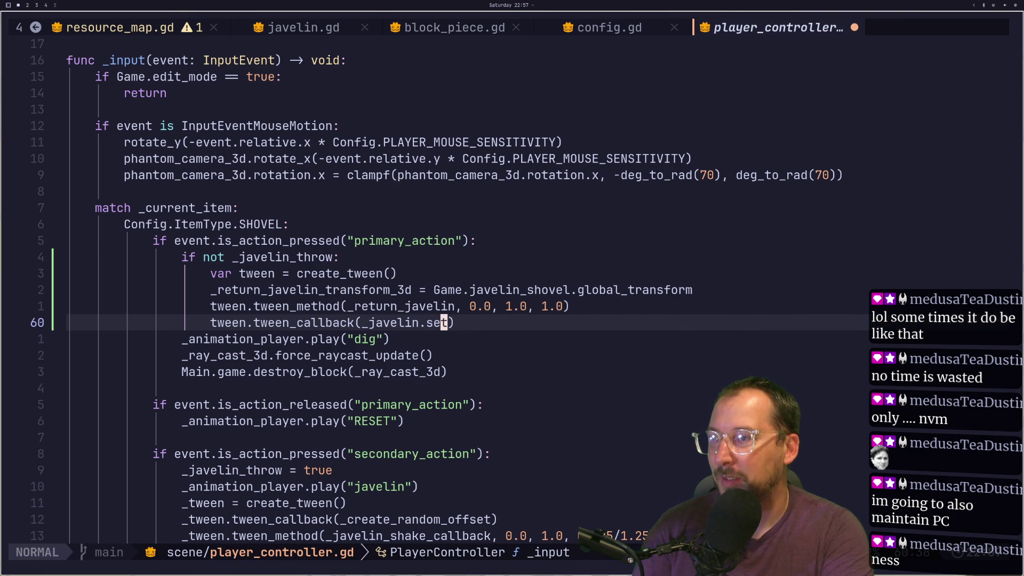
pyautogui.write('a.b')
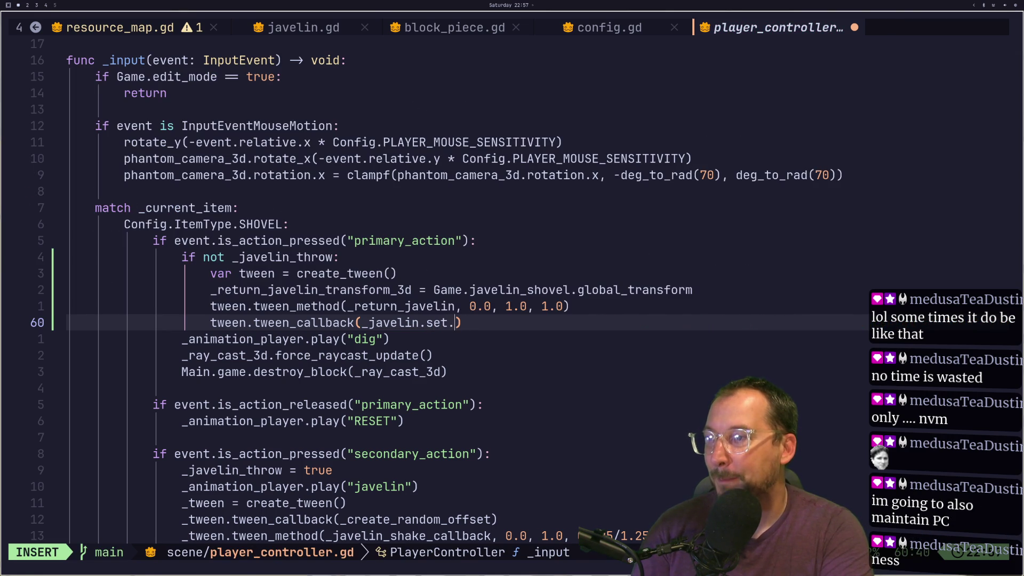
pyautogui.write('ind')
pyautogui.press('Return')
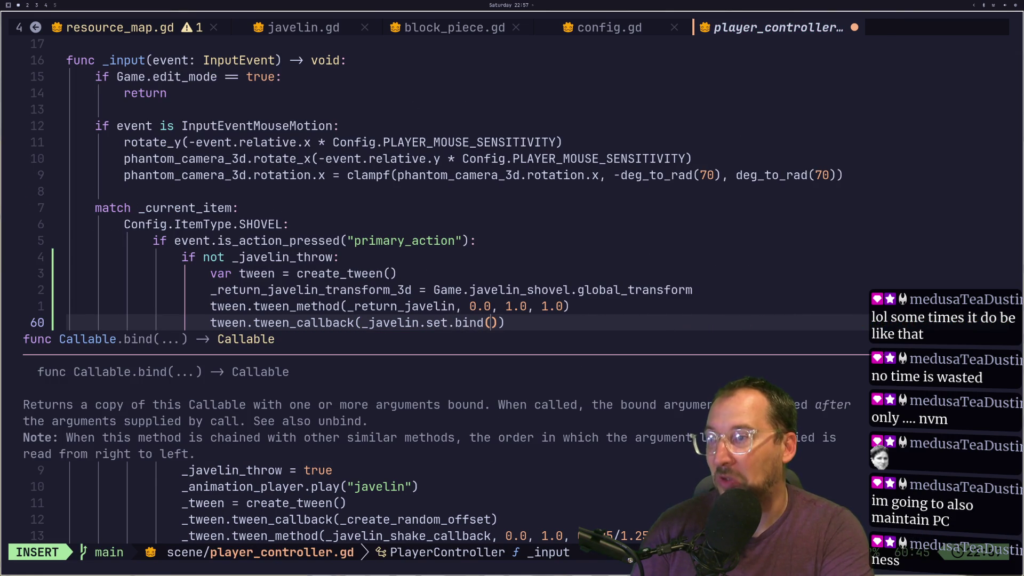
pyautogui.write('"b')
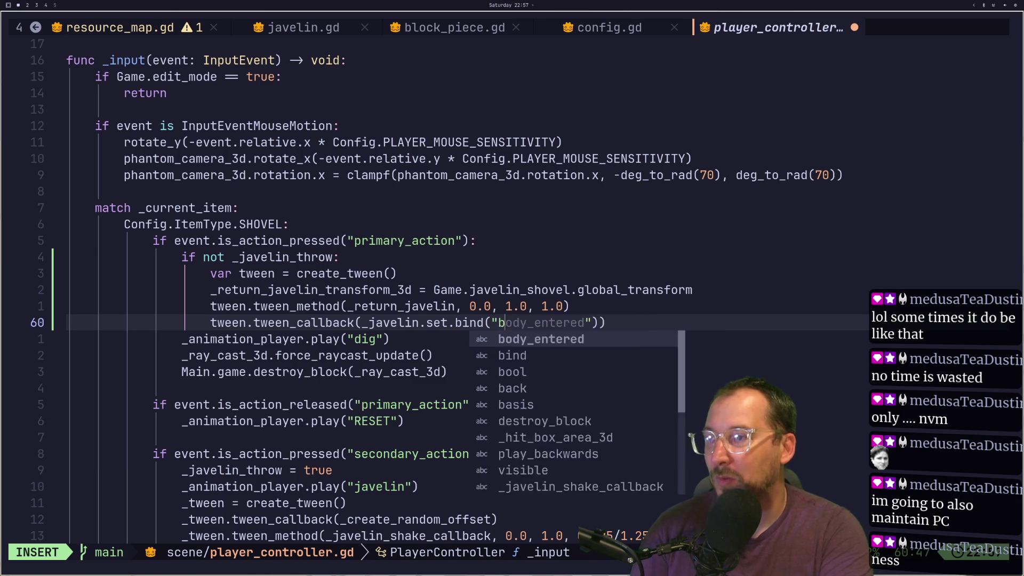
pyautogui.press('BackSpace')
pyautogui.write('visible')
pyautogui.press('Escape')
pyautogui.write('la, true')
pyautogui.press('Escape')
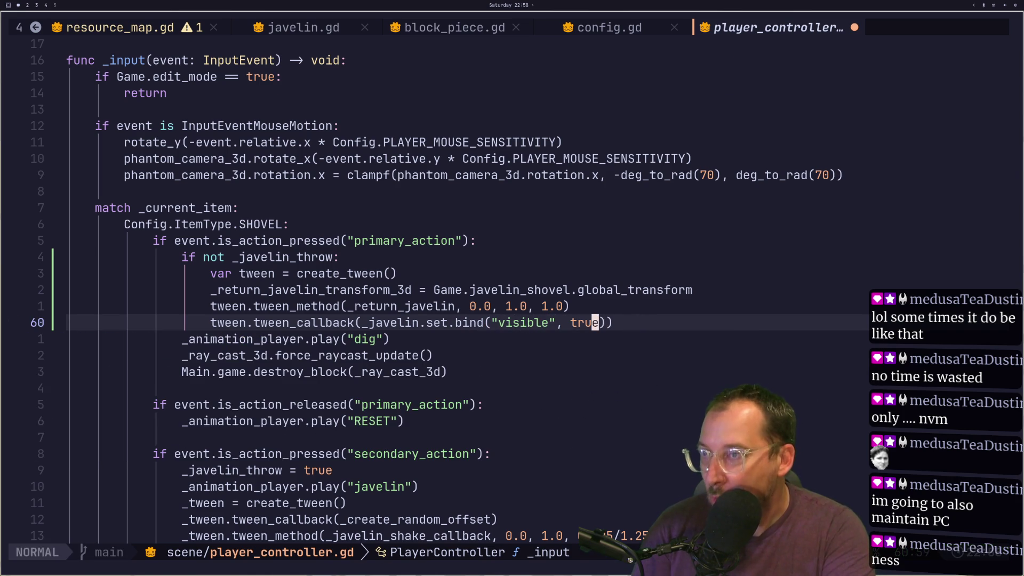
pyautogui.write(':w')
pyautogui.press('Return')
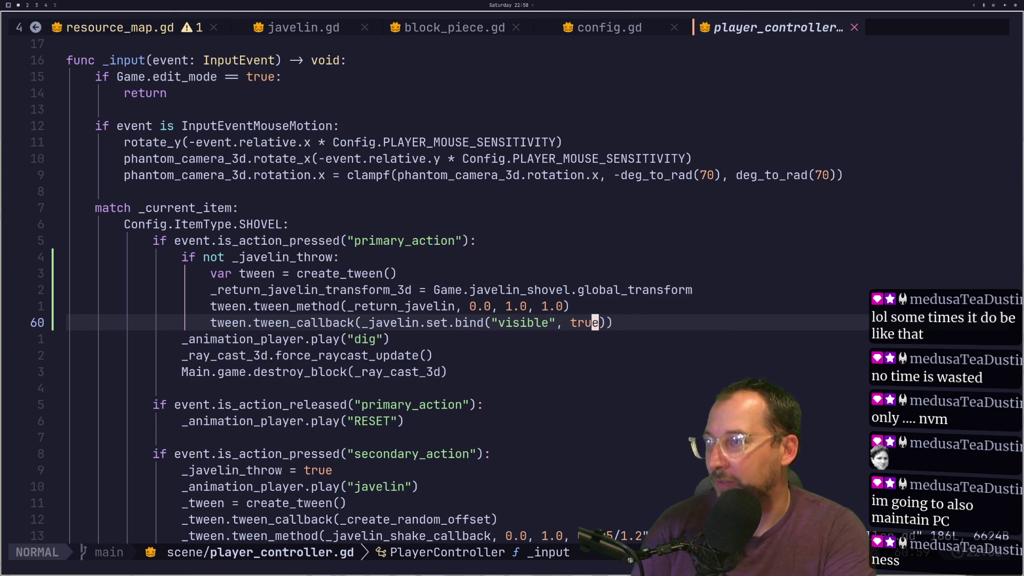
# Duplicate the tween_callback line and retarget the copy to Game.javelin_shovel.
pyautogui.press('y')
pyautogui.press('Escape')
pyautogui.press('y')
pyautogui.press('y')
pyautogui.press('[')
pyautogui.press('Escape')
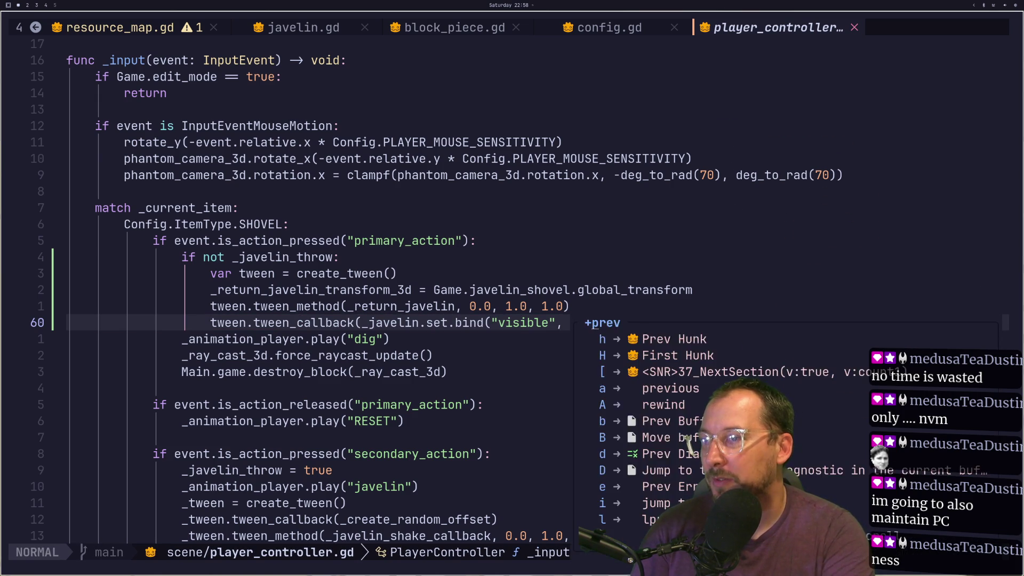
pyautogui.press('p')
pyautogui.press('l')
pyautogui.press('l')
pyautogui.press('l')
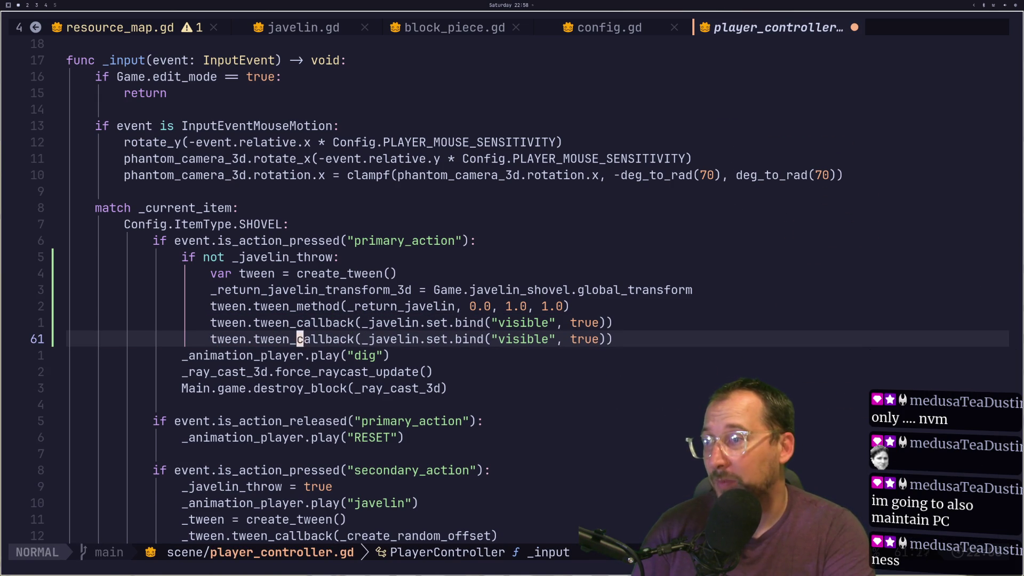
pyautogui.press('a')
pyautogui.press('BackSpace')
pyautogui.press('BackSpace')
pyautogui.press('BackSpace')
pyautogui.write('Game.')
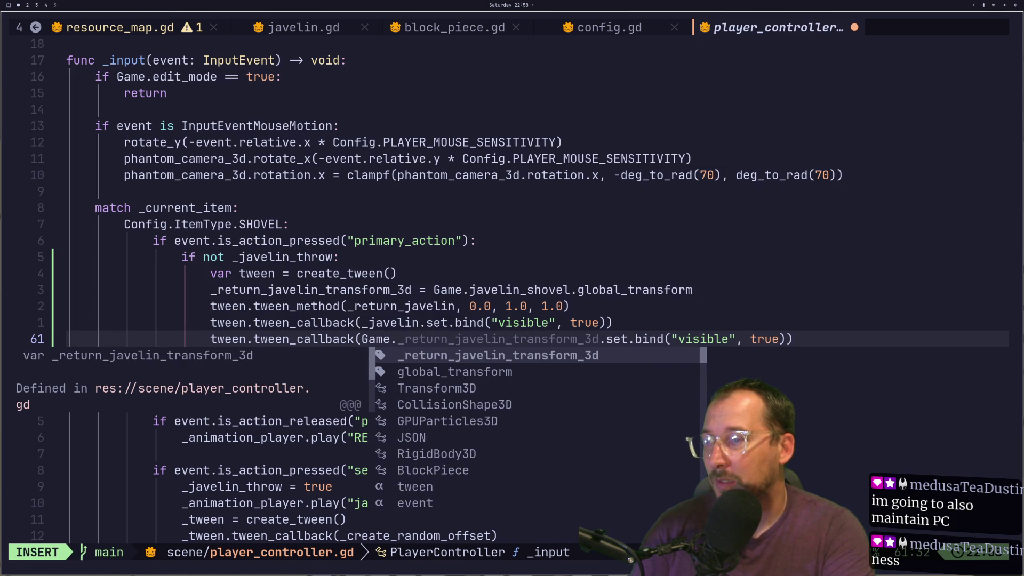
pyautogui.write('ja')
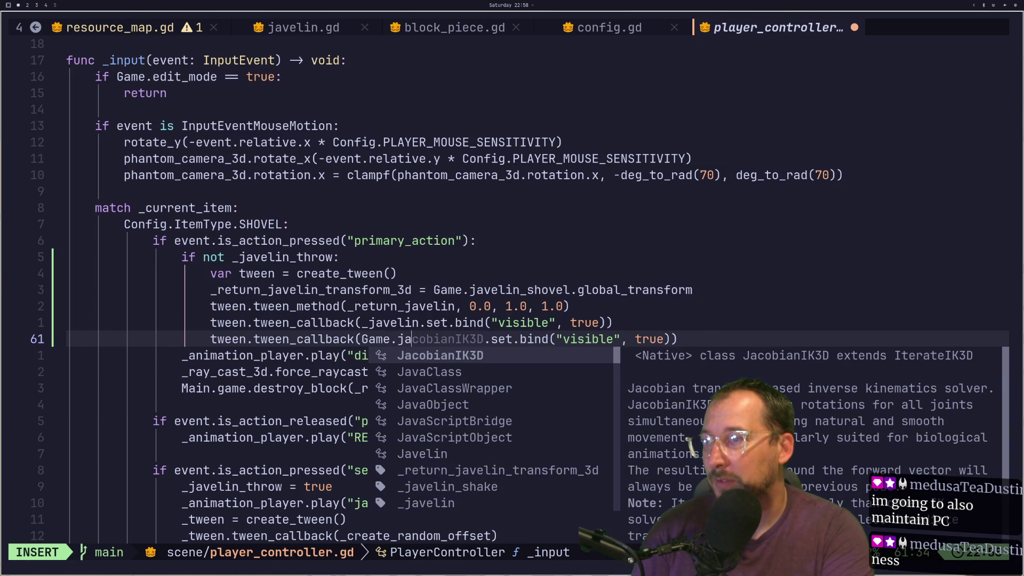
pyautogui.write('v')
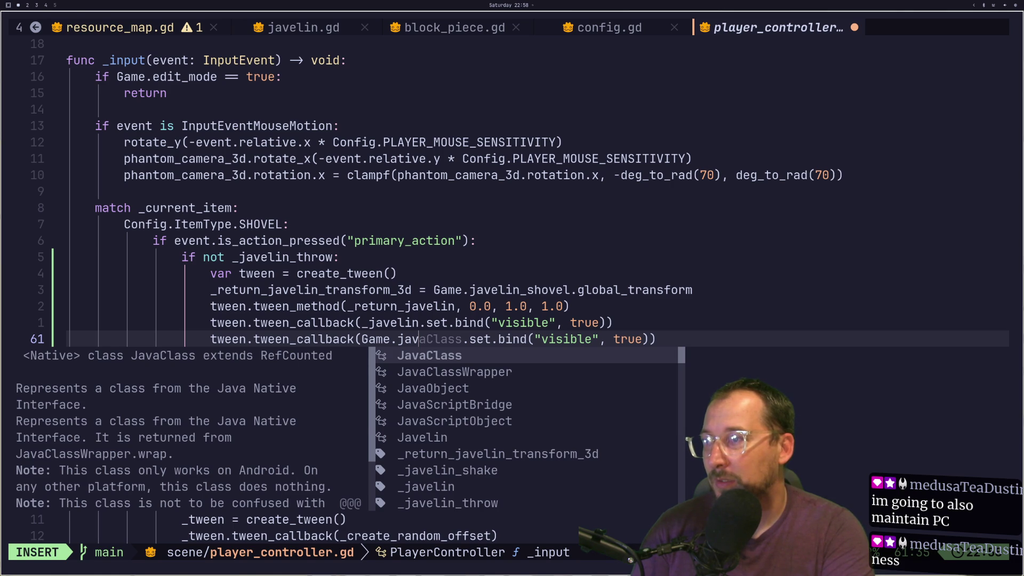
pyautogui.write('e')
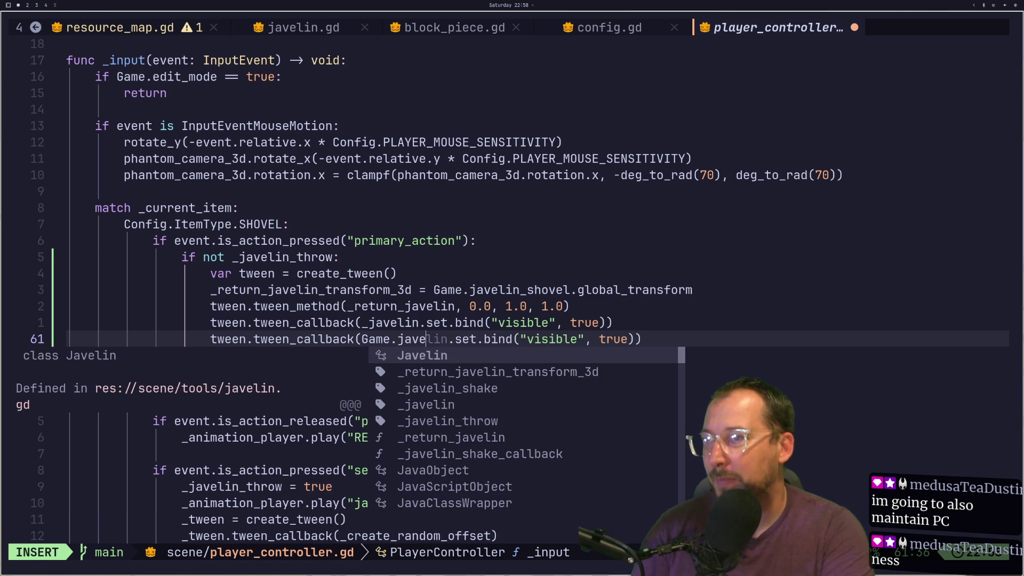
pyautogui.write('lin')
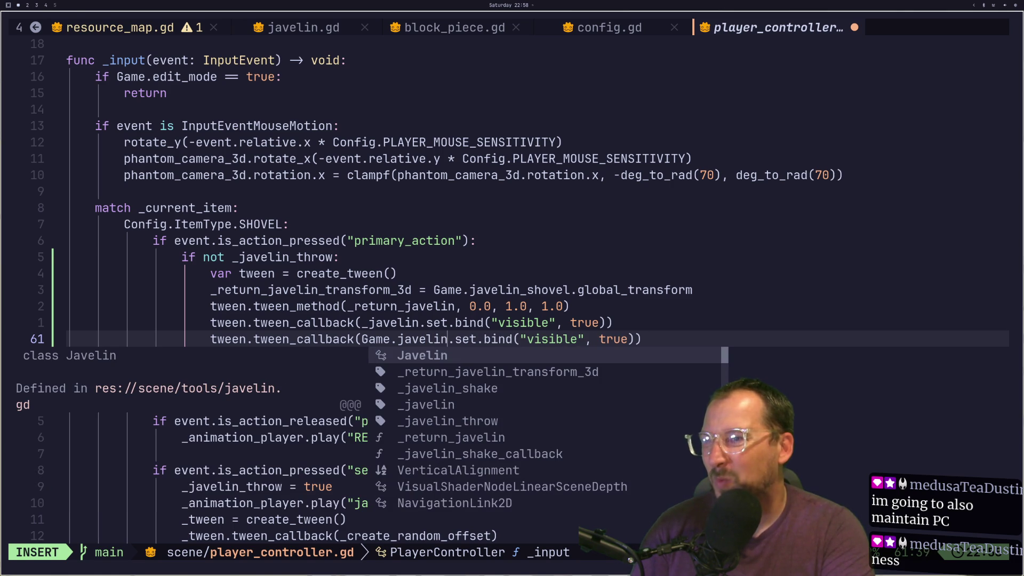
pyautogui.write('_sh')
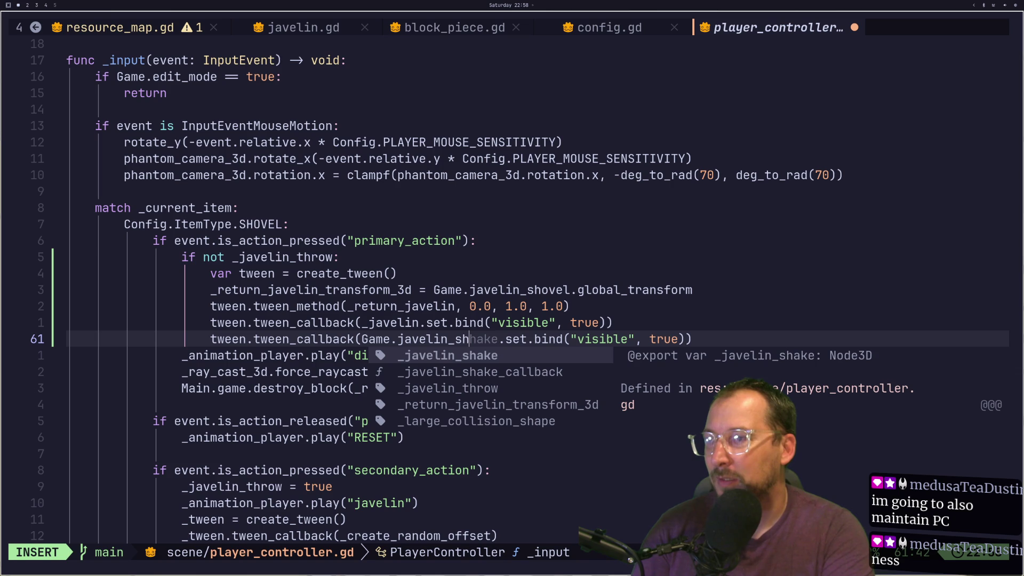
pyautogui.write('ovel')
pyautogui.press('Escape')
# Change the copied callback's visible value to false and save player_controller.gd.
pyautogui.press('j')
pyautogui.press('k')
pyautogui.write('fr')
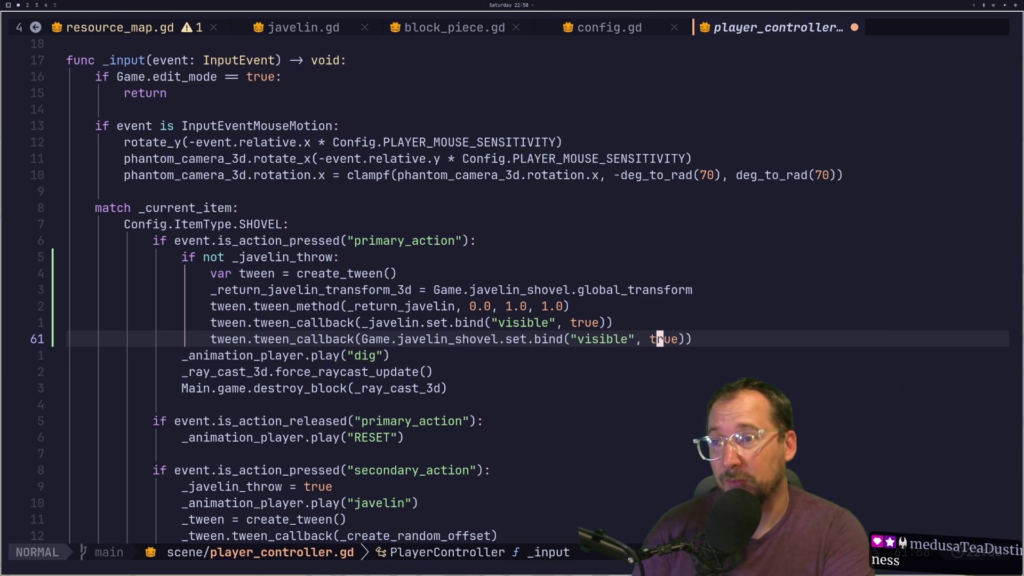
pyautogui.write('ifalse')
pyautogui.press('Escape')
pyautogui.write(':w')
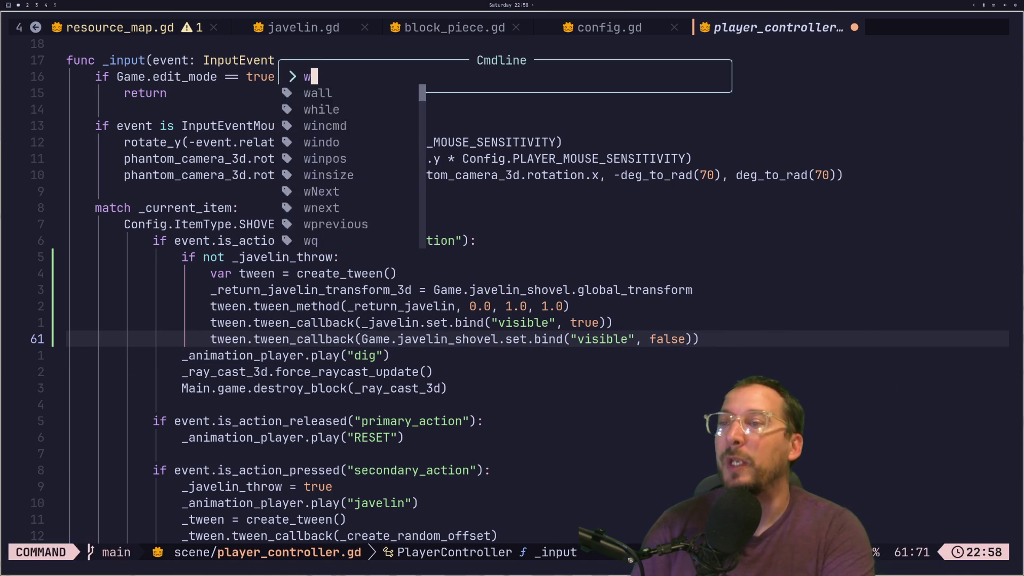
pyautogui.press('Return')
pyautogui.press('super+2')
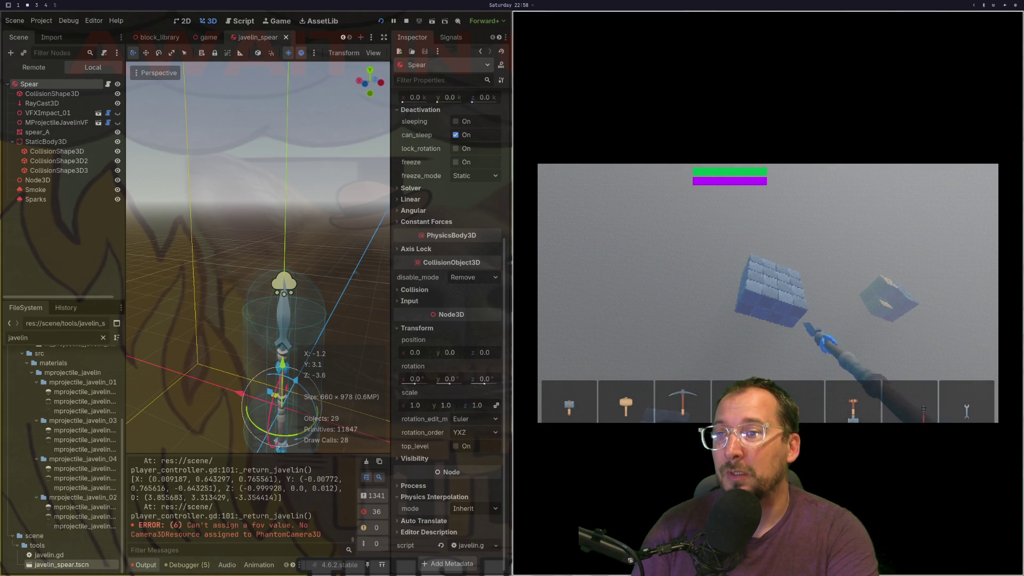
# Throw the javelin six times at the floating metal block, then walk toward it.
pyautogui.click(768, 292)
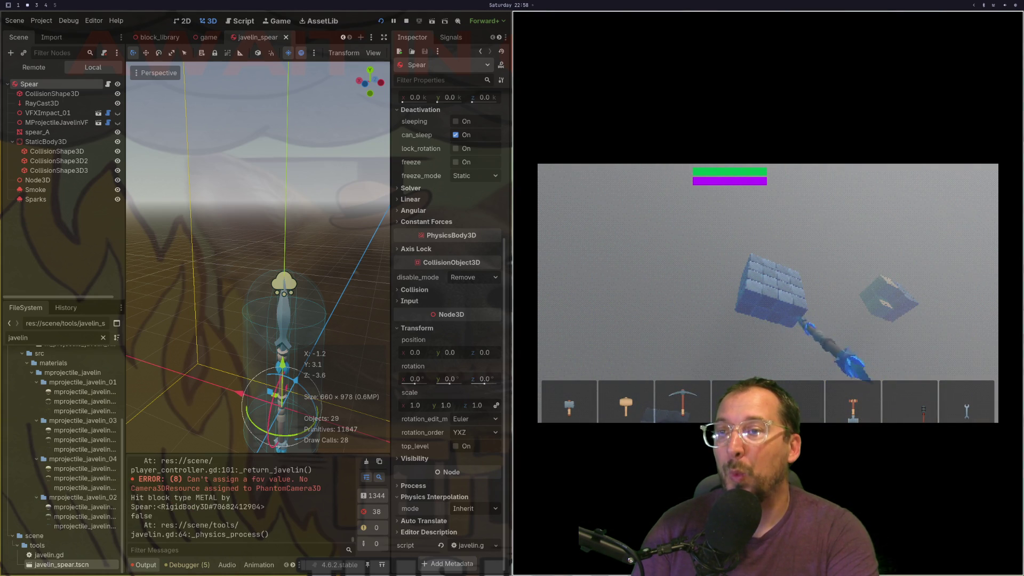
pyautogui.click(768, 292)
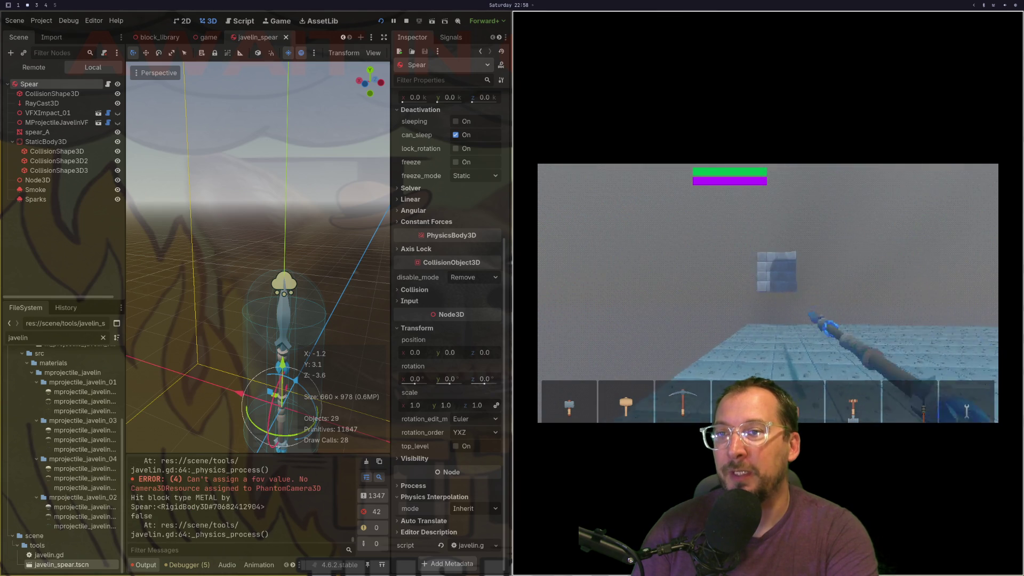
pyautogui.click(768, 293)
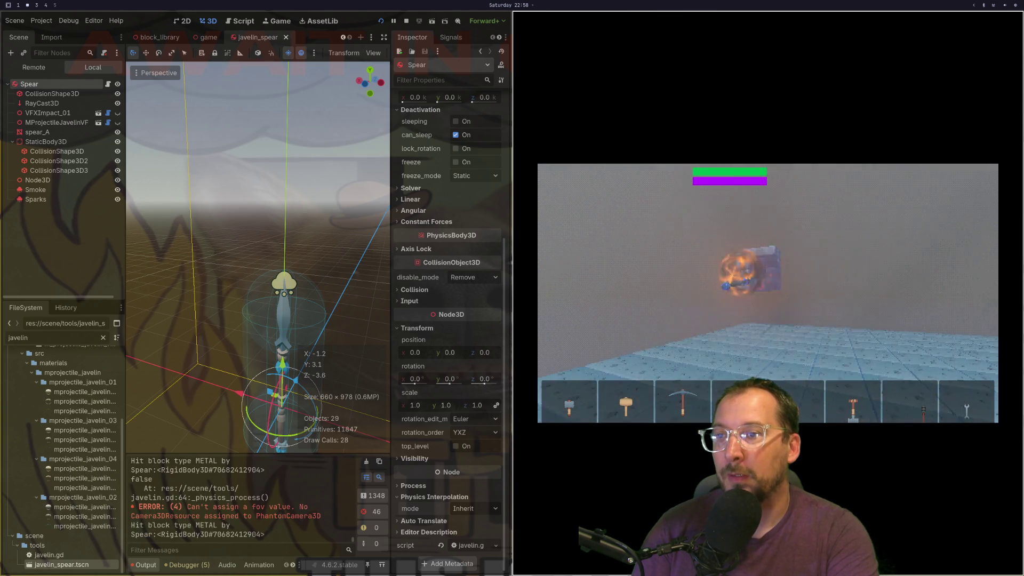
pyautogui.click(767, 292)
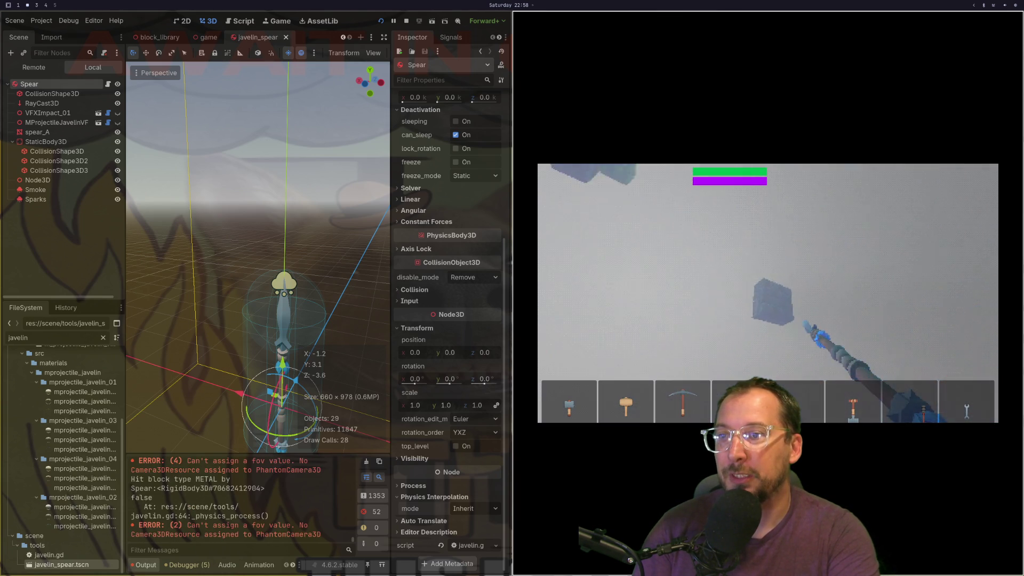
pyautogui.click(768, 293)
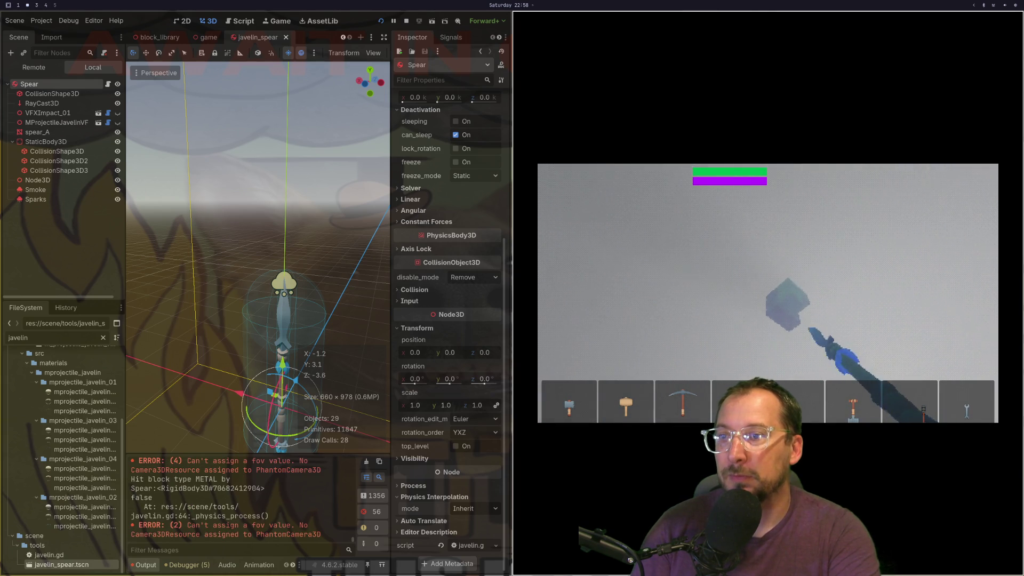
pyautogui.click(767, 293)
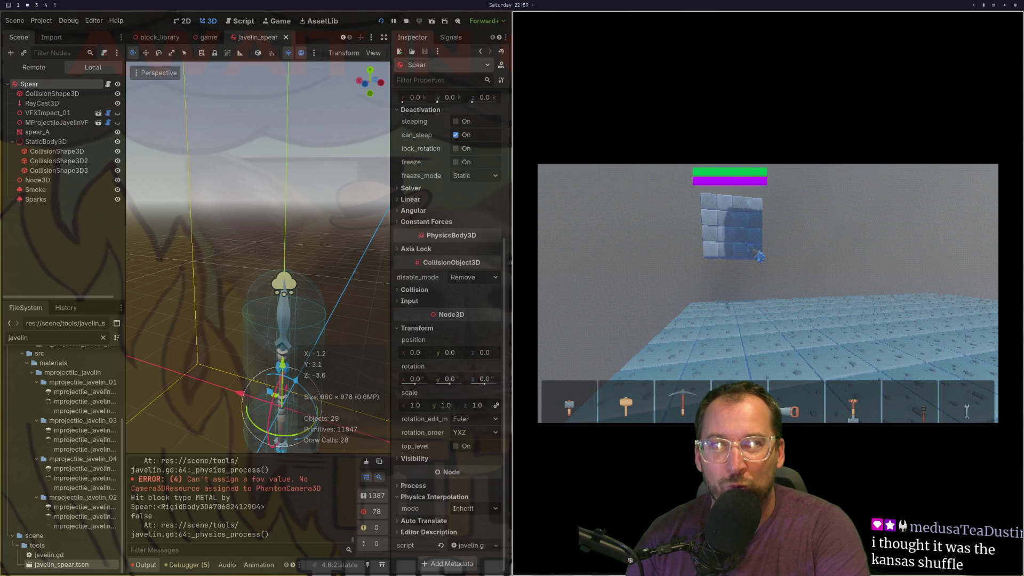
pyautogui.press('w')
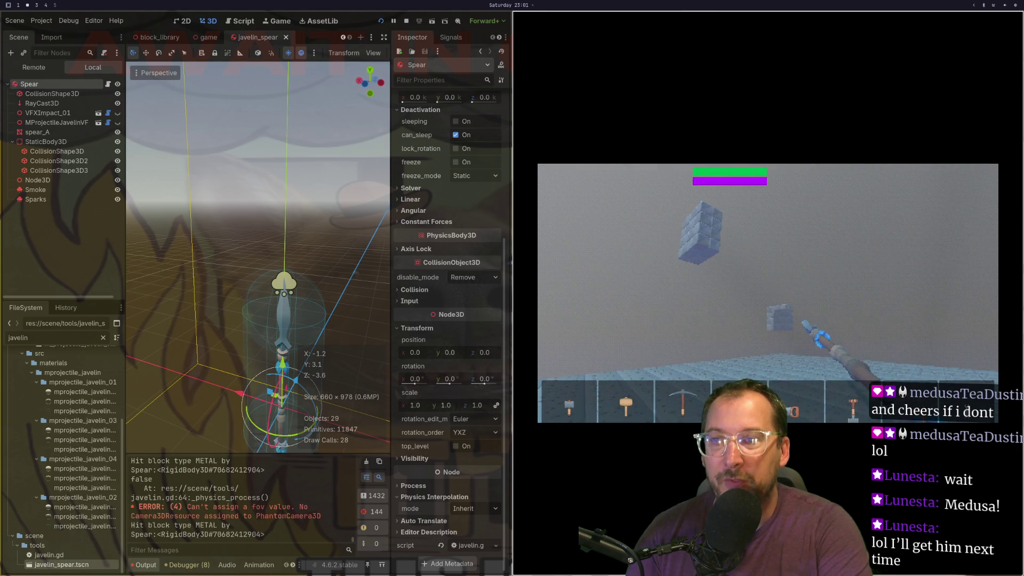
# Back in Neovim, look over player_controller.gd's input handling, then open javelin.gd.
pyautogui.press('super+1')
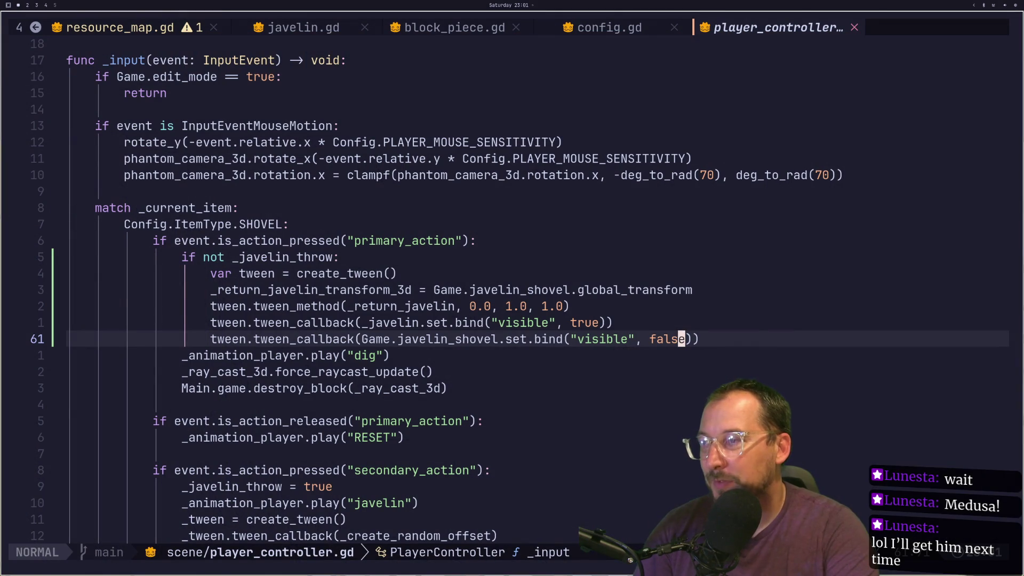
pyautogui.press('j')
pyautogui.press('j')
pyautogui.press('j')
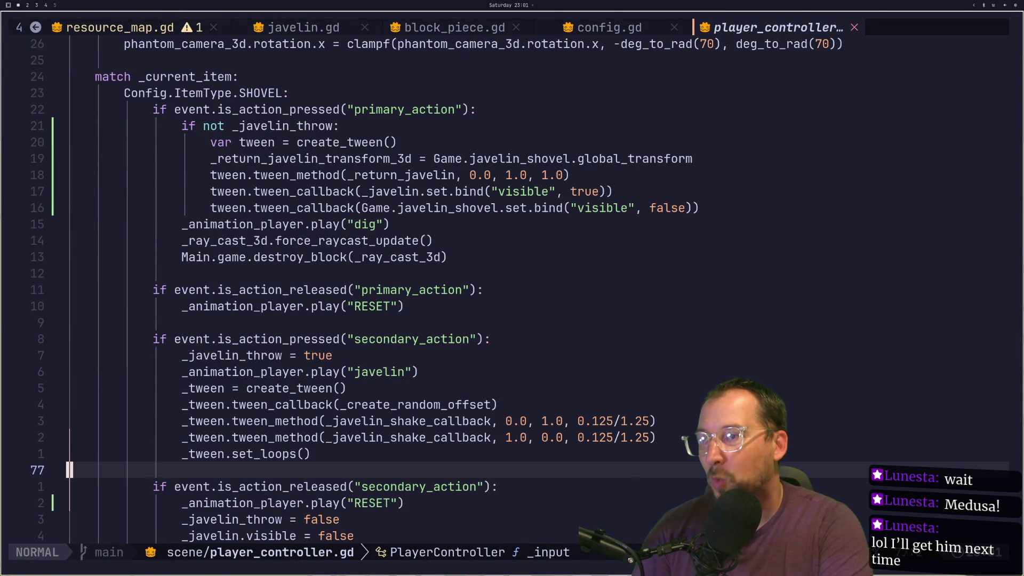
pyautogui.press('k')
pyautogui.press('k')
pyautogui.press('k')
pyautogui.press('k')
pyautogui.press('k')
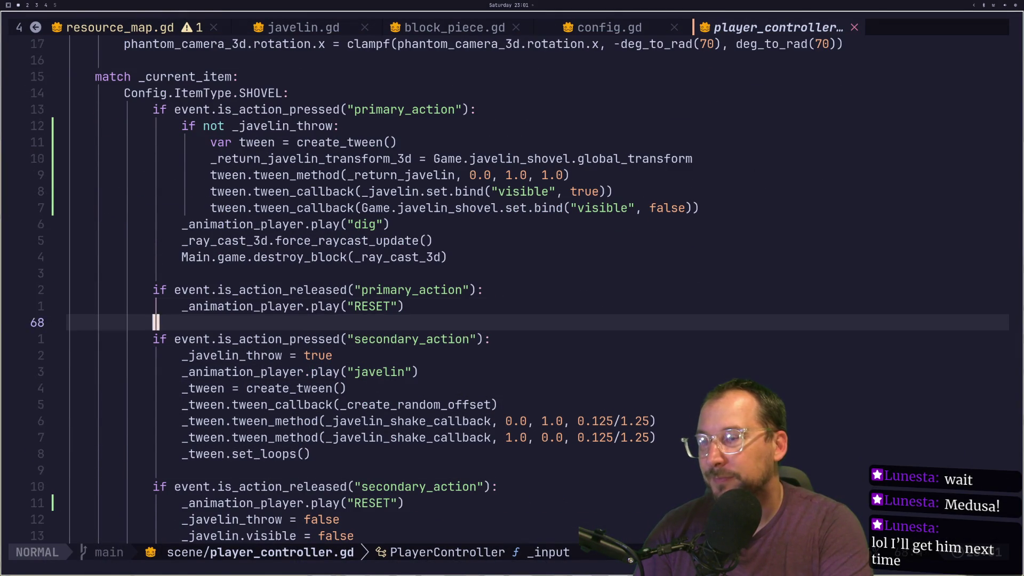
pyautogui.press('k')
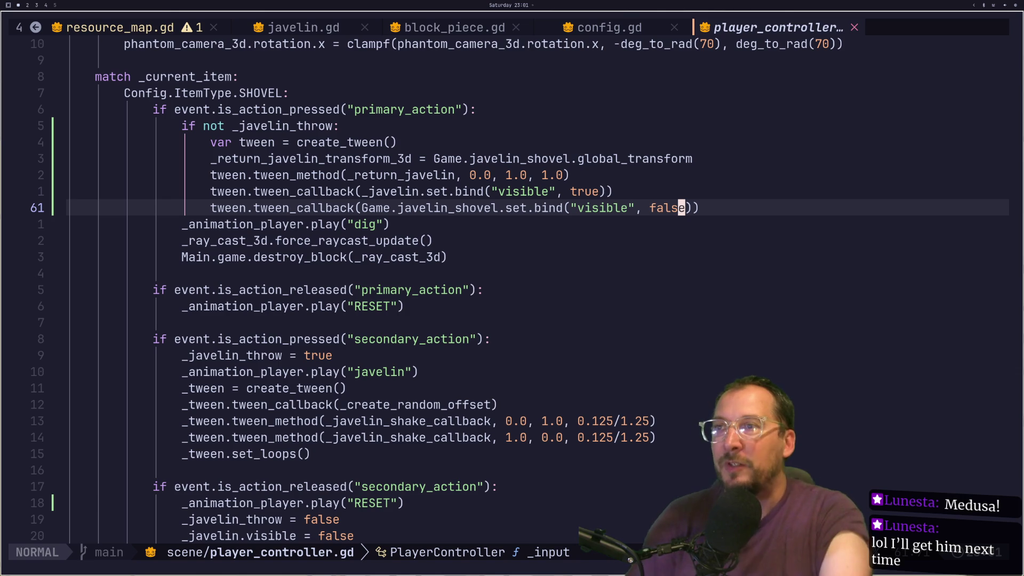
pyautogui.press('H')
pyautogui.press('H')
pyautogui.press('H')
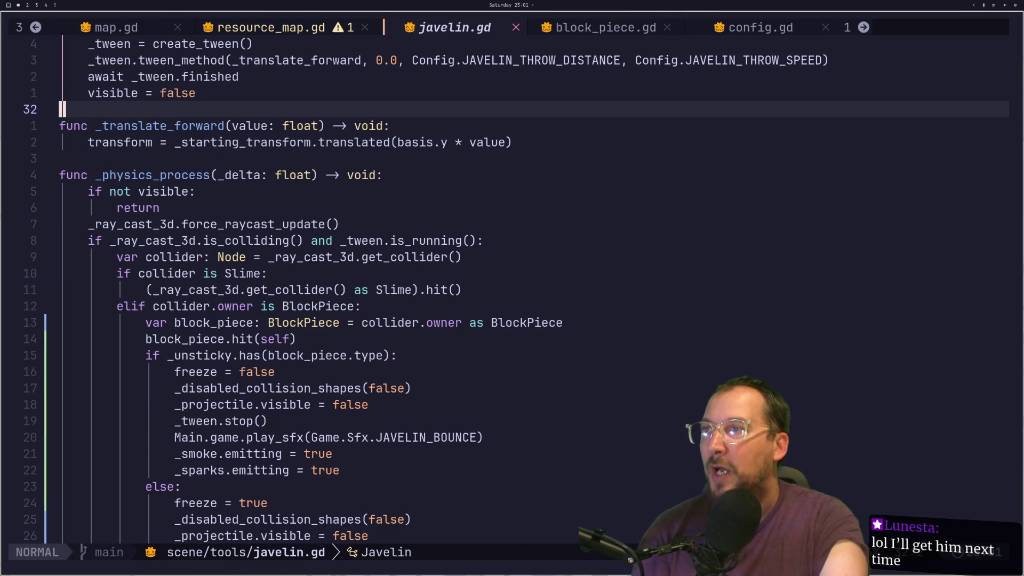
# Add a hide() -> void function setting visible = false at the end of javelin.gd and save.
pyautogui.press('j')
pyautogui.press('j')
pyautogui.press('j')
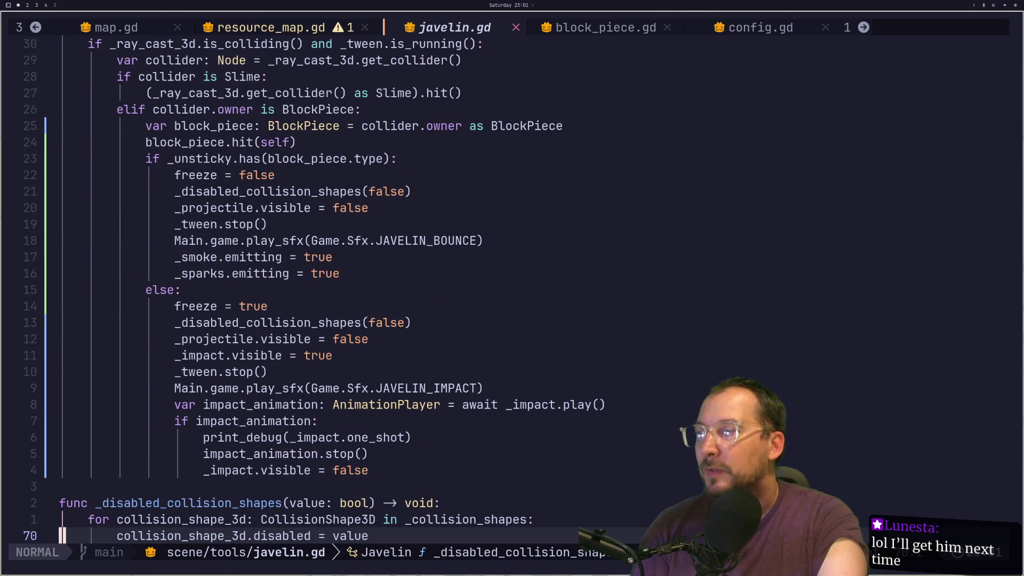
pyautogui.press('o')
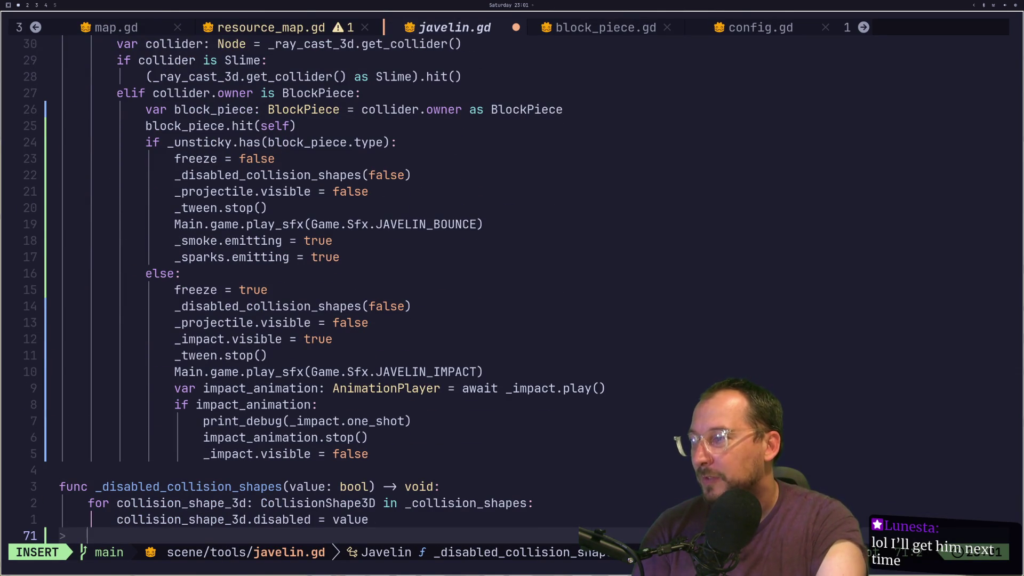
pyautogui.press('Return')
pyautogui.write('() ->')
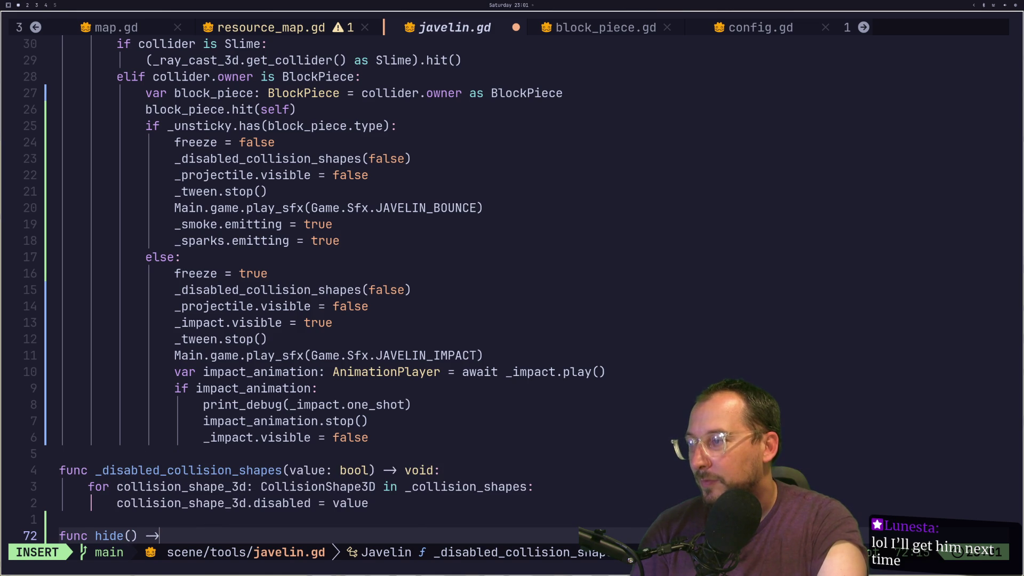
pyautogui.write('void')
pyautogui.press('BackSpace')
pyautogui.press('BackSpace')
pyautogui.press('BackSpace')
pyautogui.write('vo')
pyautogui.press('Return')
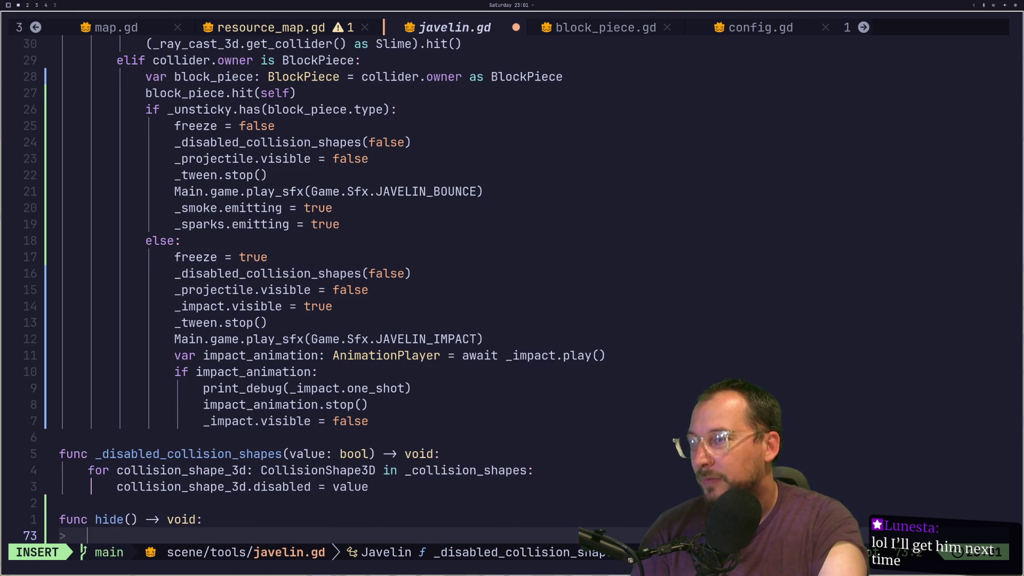
pyautogui.press('Escape')
pyautogui.write('i')
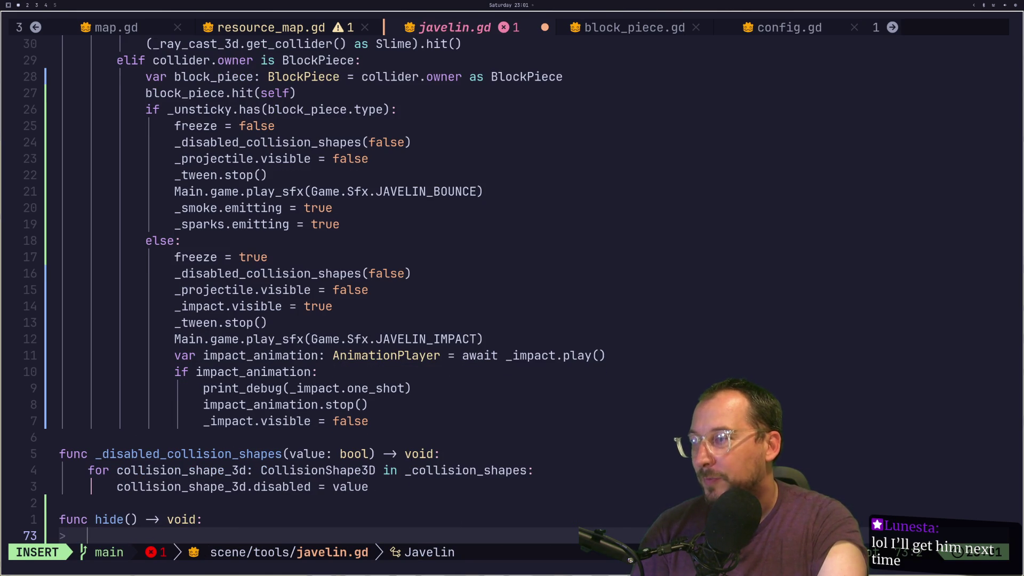
pyautogui.write('visible = false')
pyautogui.press('Escape')
pyautogui.write(':w')
pyautogui.press('Return')
# Copy the _disabled_collision_shapes(false) line into the end of hide().
pyautogui.write('k')
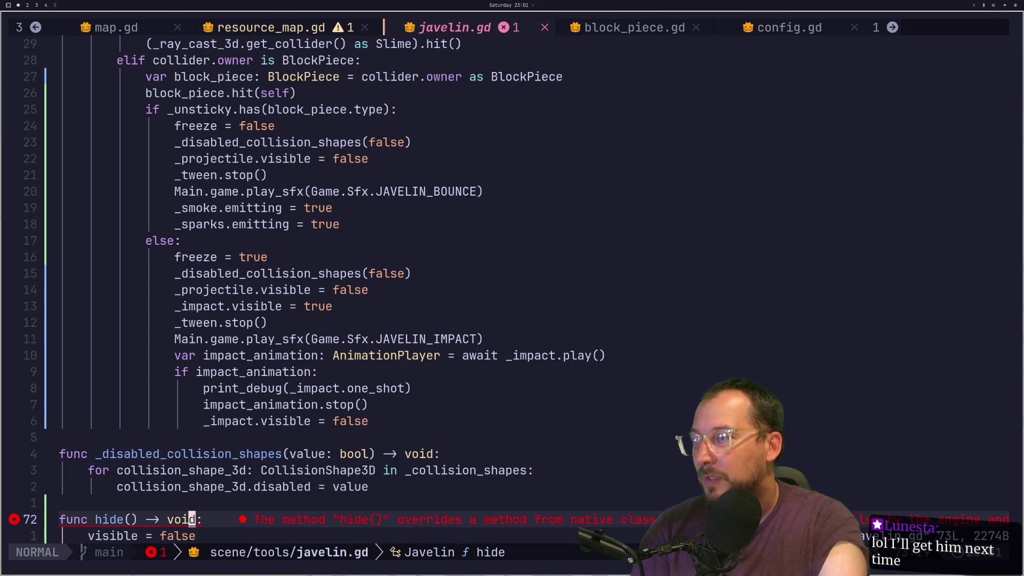
pyautogui.write('18k14k')
pyautogui.press('j')
pyautogui.press('j')
pyautogui.press('j')
pyautogui.press('j')
pyautogui.press('k')
pyautogui.press('k')
pyautogui.press('j')
pyautogui.press('j')
pyautogui.press('j')
pyautogui.press('j')
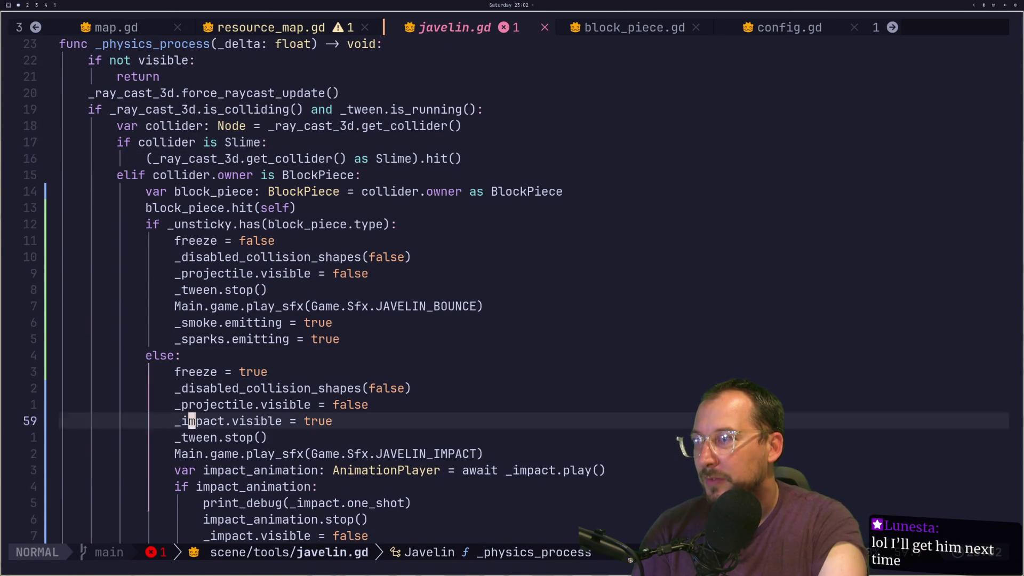
pyautogui.press('j')
pyautogui.press('j')
pyautogui.press('k')
pyautogui.press('k')
pyautogui.press('k')
pyautogui.press('k')
pyautogui.press('k')
pyautogui.press('k')
pyautogui.press('k')
pyautogui.press('k')
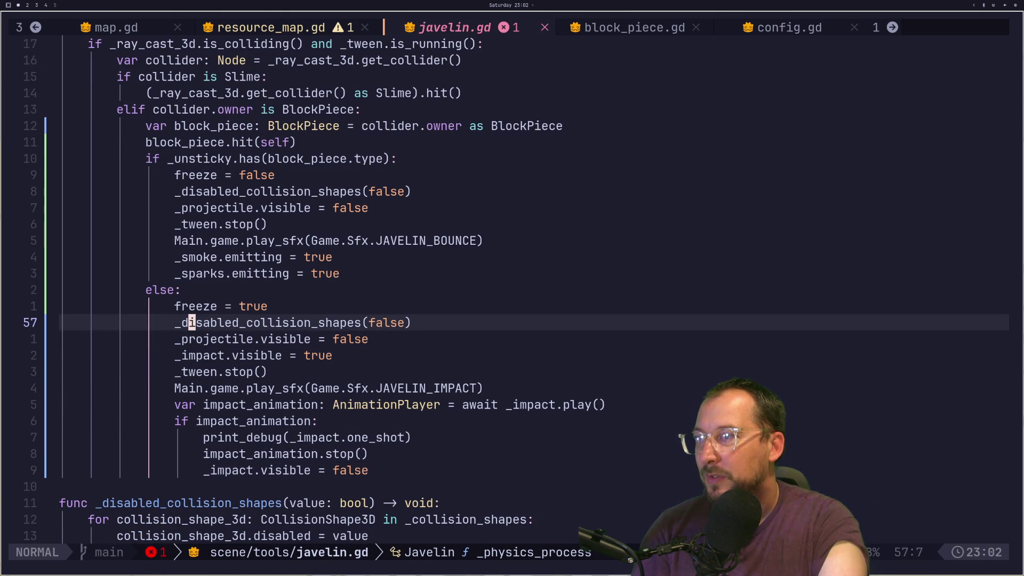
pyautogui.press('y')
pyautogui.press('y')
pyautogui.press('j')
pyautogui.press('j')
pyautogui.press('j')
pyautogui.press('j')
pyautogui.press('j')
pyautogui.press('j')
pyautogui.press('j')
pyautogui.press('p')
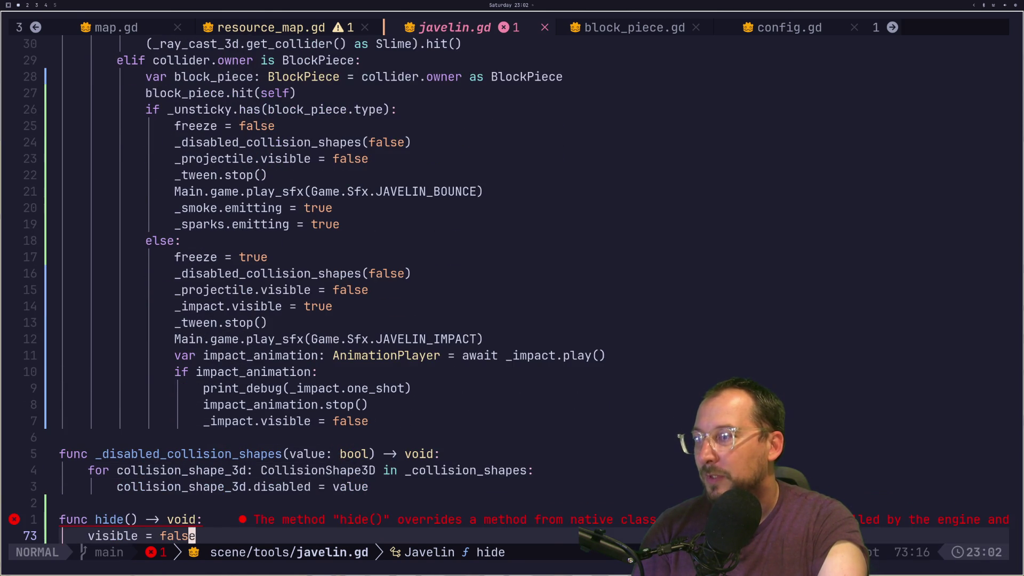
# Fix the pasted line's indentation, change its argument to true, and save javelin.gd.
pyautogui.press('i')
pyautogui.press('BackSpace')
pyautogui.press('BackSpace')
pyautogui.press('BackSpace')
pyautogui.press('Escape')
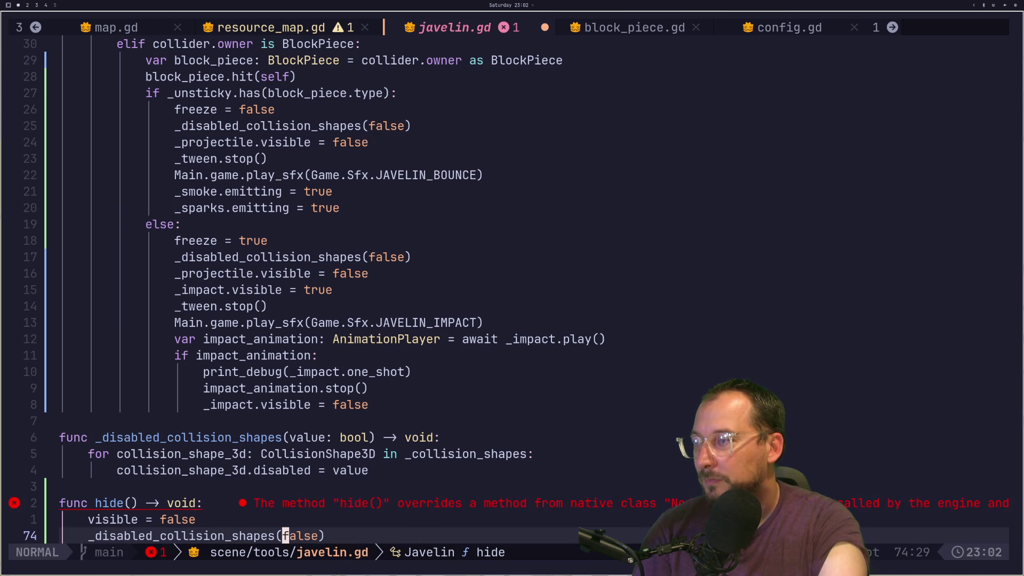
pyautogui.write('cwtreu')
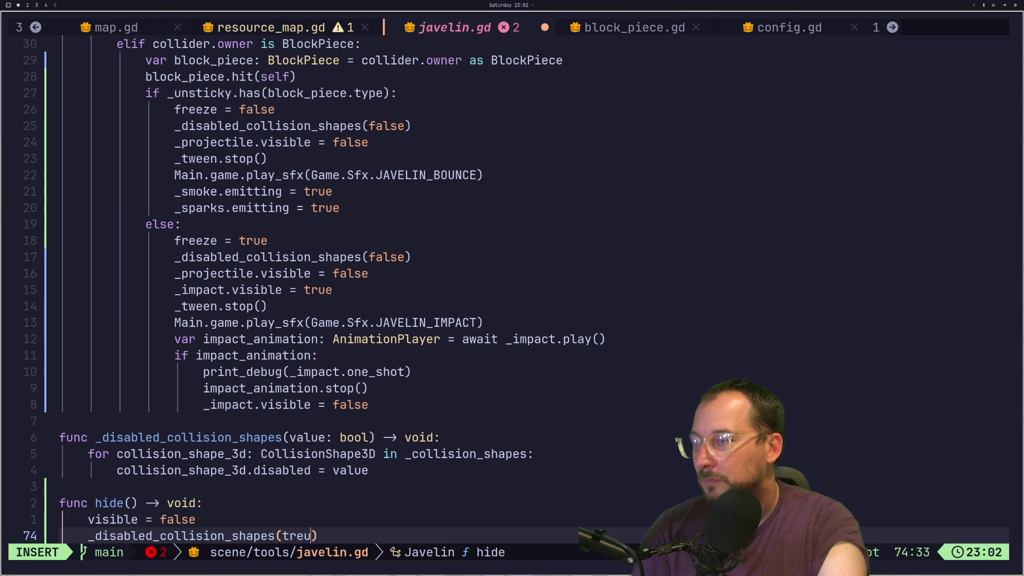
pyautogui.press('BackSpace')
pyautogui.press('BackSpace')
pyautogui.write('ue')
pyautogui.press('Escape')
pyautogui.press(':')
pyautogui.write('w')
pyautogui.press('Return')
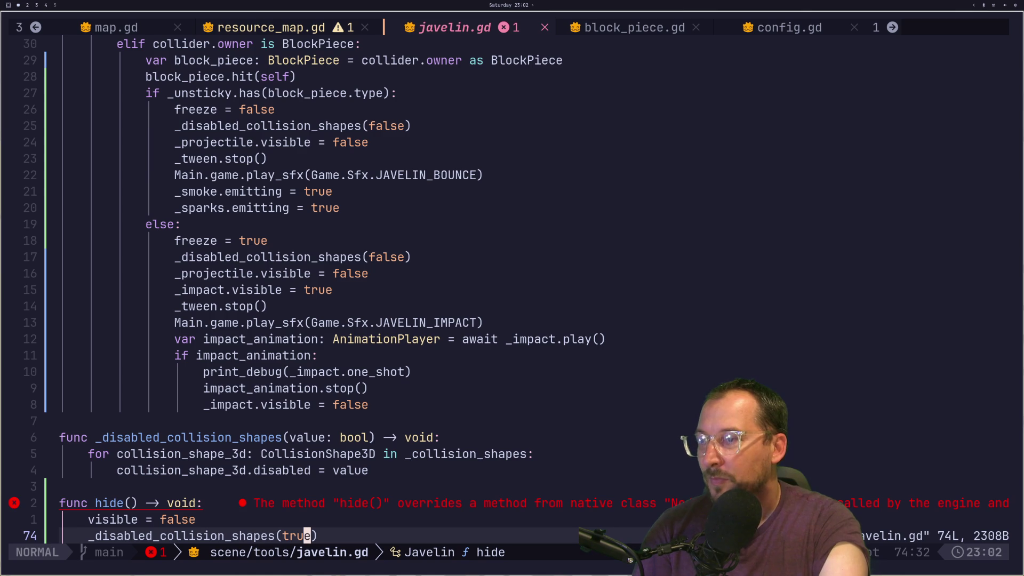
pyautogui.press('k')
pyautogui.press('k')
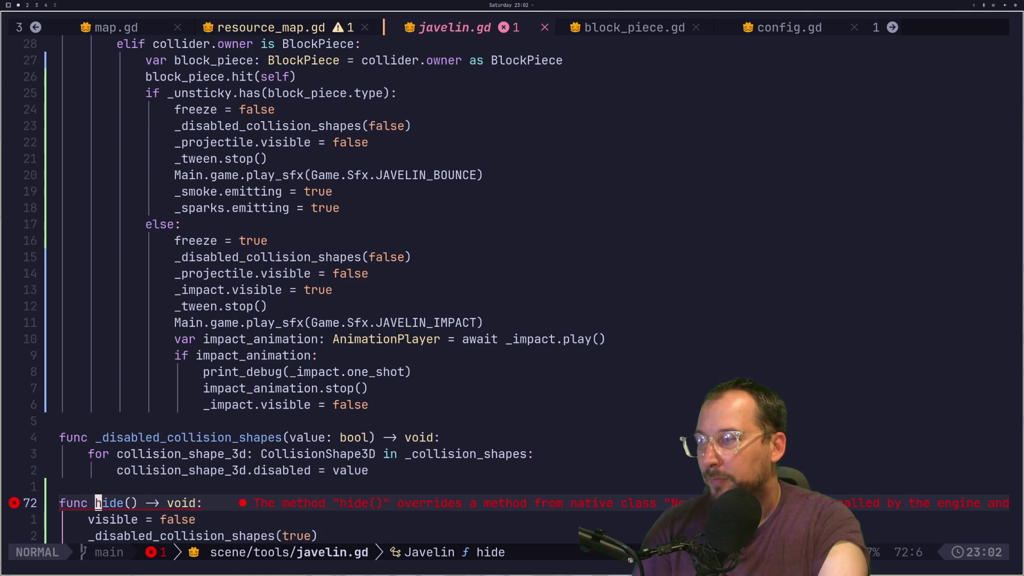
# Rename the hide function to disable.
pyautogui.write('wcwdi')
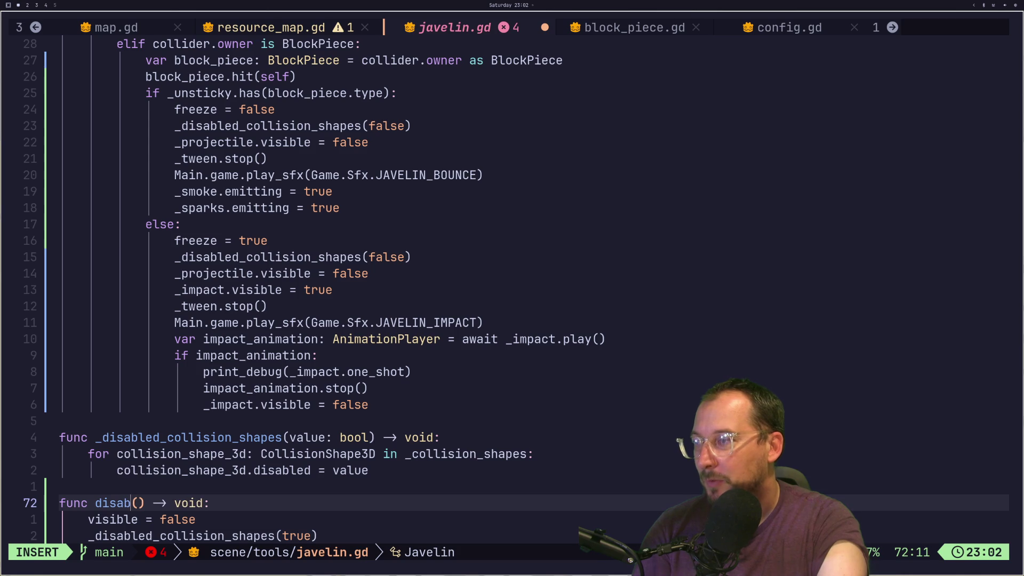
pyautogui.write('le')
pyautogui.press('Escape')
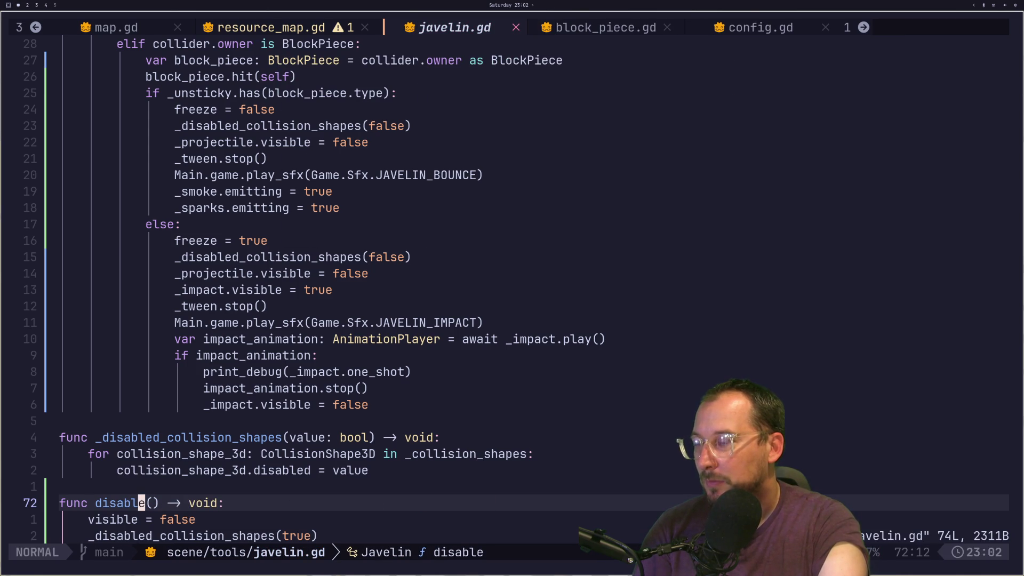
pyautogui.press('g')
pyautogui.press('g')
pyautogui.press('j')
pyautogui.press('j')
pyautogui.press('j')
pyautogui.press('j')
pyautogui.press('j')
pyautogui.press('j')
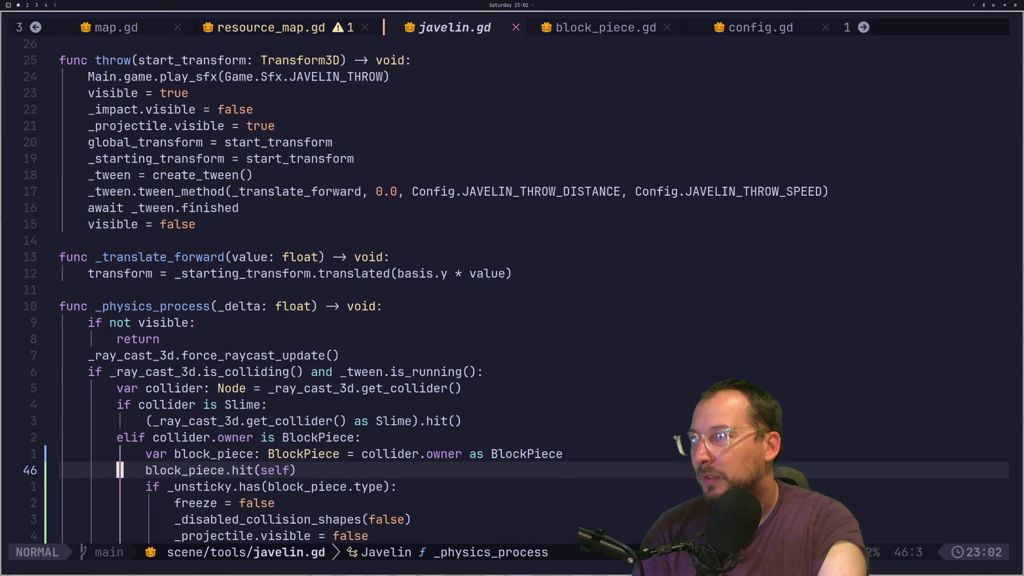
pyautogui.press('j')
pyautogui.press('j')
pyautogui.press('j')
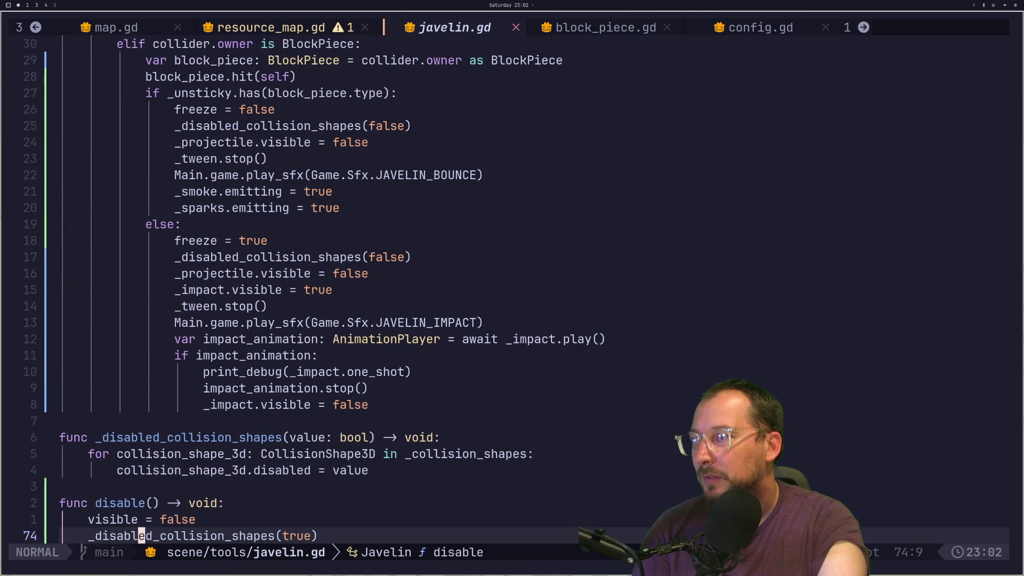
pyautogui.press('k')
pyautogui.press('k')
pyautogui.press('k')
pyautogui.press('k')
pyautogui.press('j')
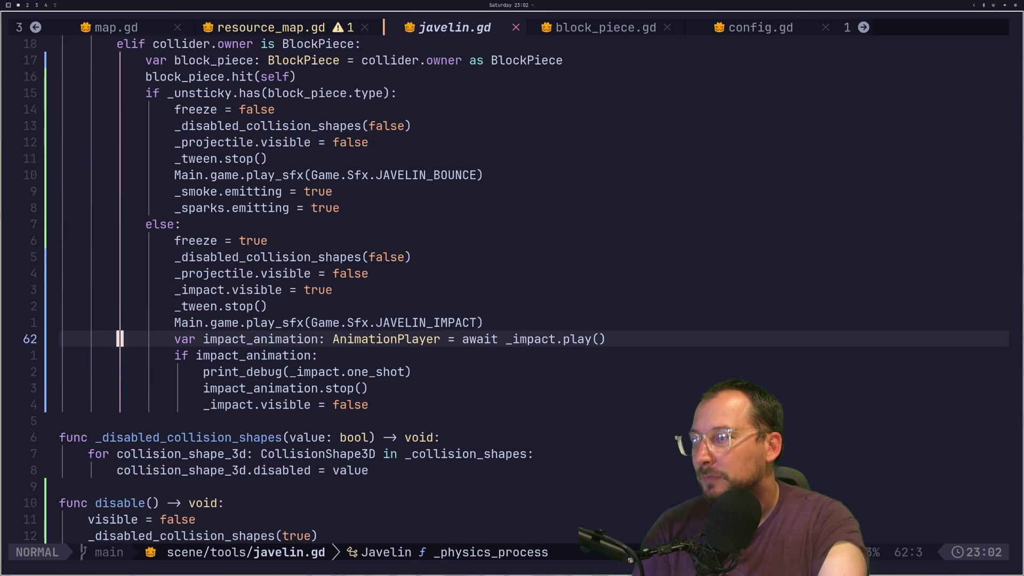
pyautogui.press('j')
pyautogui.press('j')
pyautogui.press('j')
pyautogui.press('j')
pyautogui.press('j')
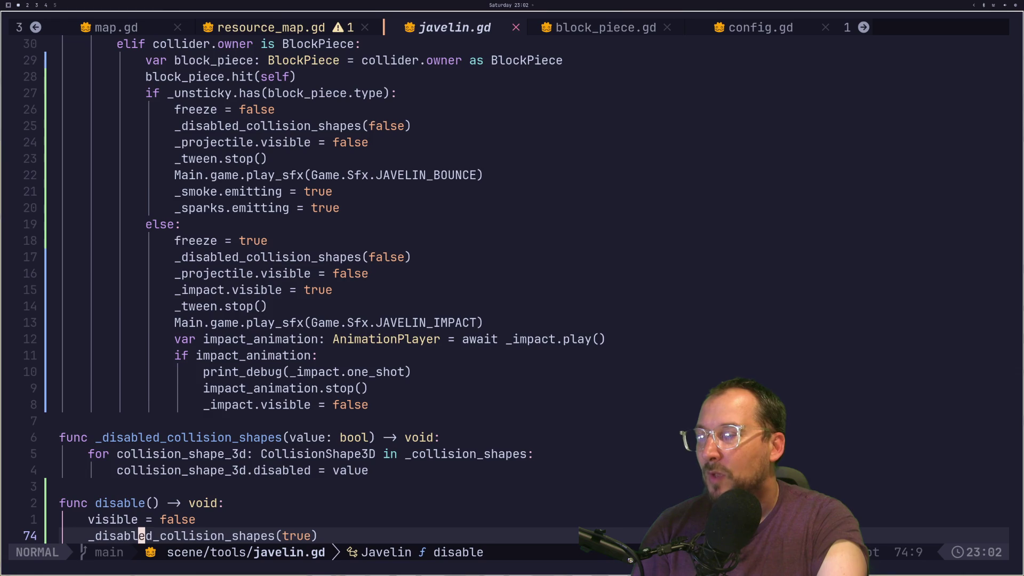
pyautogui.hotkey('shift', 'h')
pyautogui.hotkey('shift', 'l')
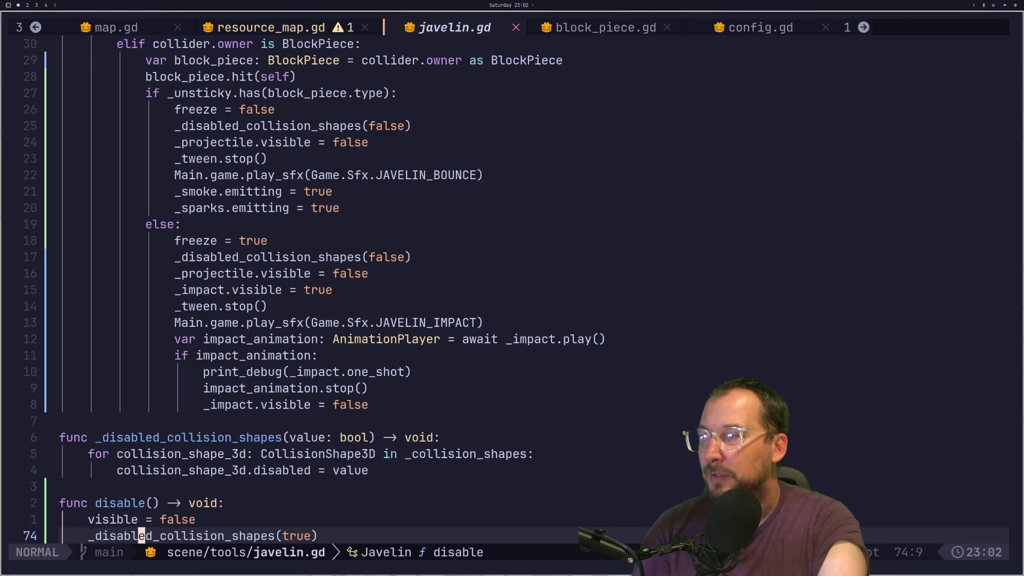
# Remove the _disabled_collision_shapes(true) call from the disable function.
pyautogui.press('k')
pyautogui.press('k')
pyautogui.press('k')
pyautogui.press('h')
pyautogui.press('h')
pyautogui.press('h')
pyautogui.press('h')
pyautogui.press('h')
pyautogui.press('i')
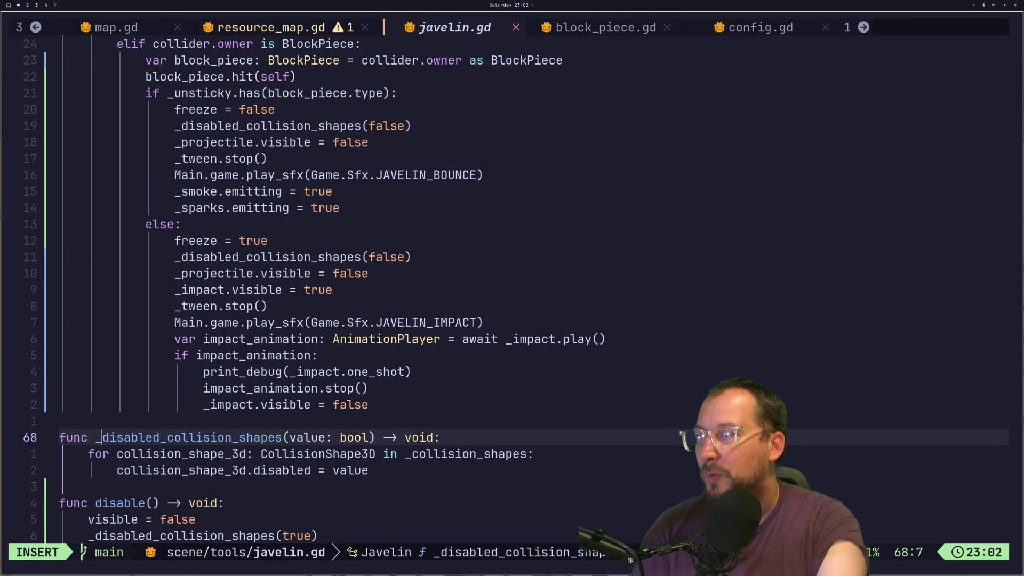
pyautogui.press('Escape')
pyautogui.press('j')
pyautogui.press('j')
pyautogui.press('j')
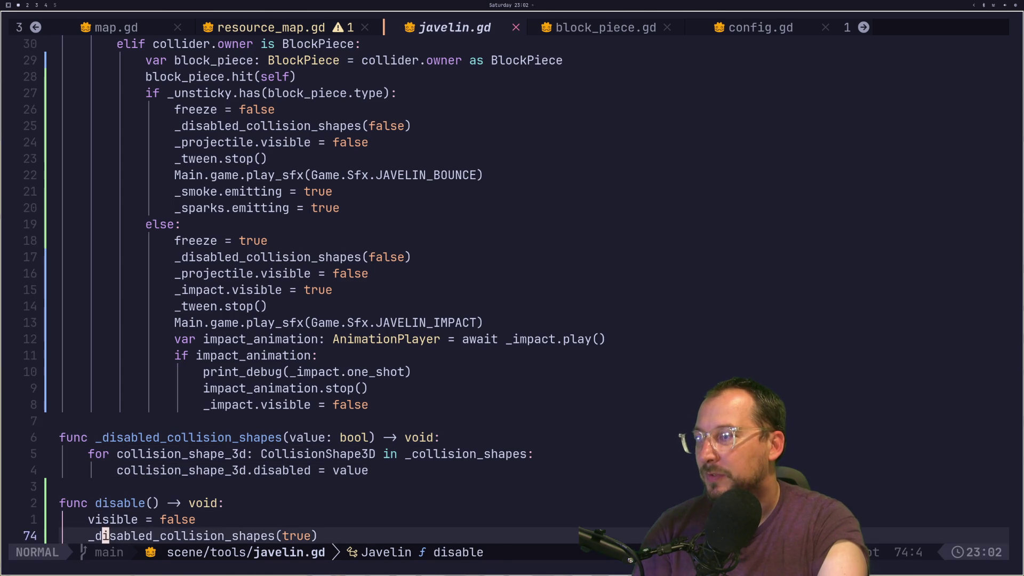
pyautogui.press('d')
pyautogui.press('d')
pyautogui.press('k')
pyautogui.press('k')
pyautogui.press('k')
# Rename _disabled_collision_shapes to disabled_collision_shapes everywhere and save javelin.gd.
pyautogui.press('c')
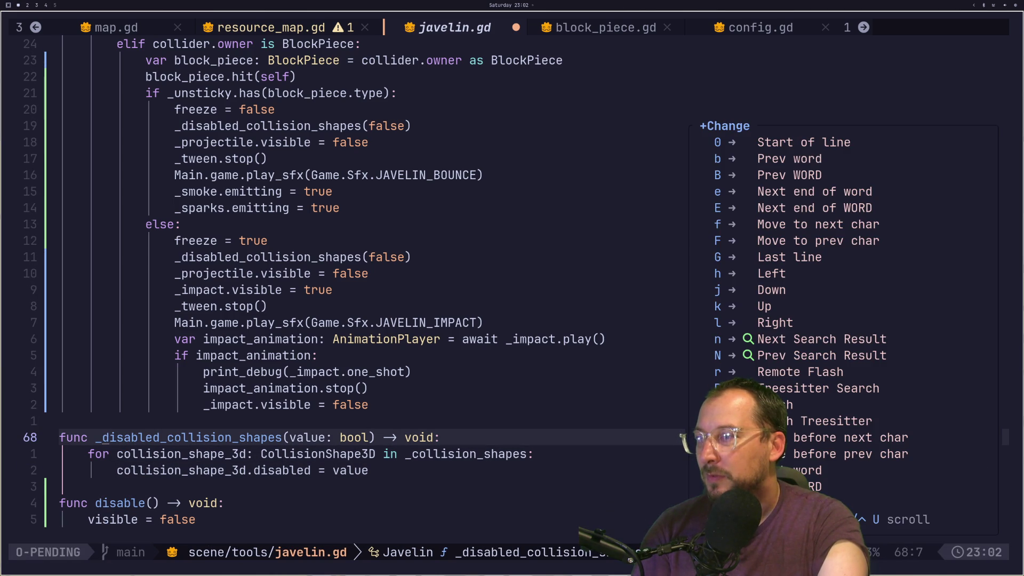
pyautogui.press('Escape')
pyautogui.press('space')
pyautogui.press('c')
pyautogui.press('r')
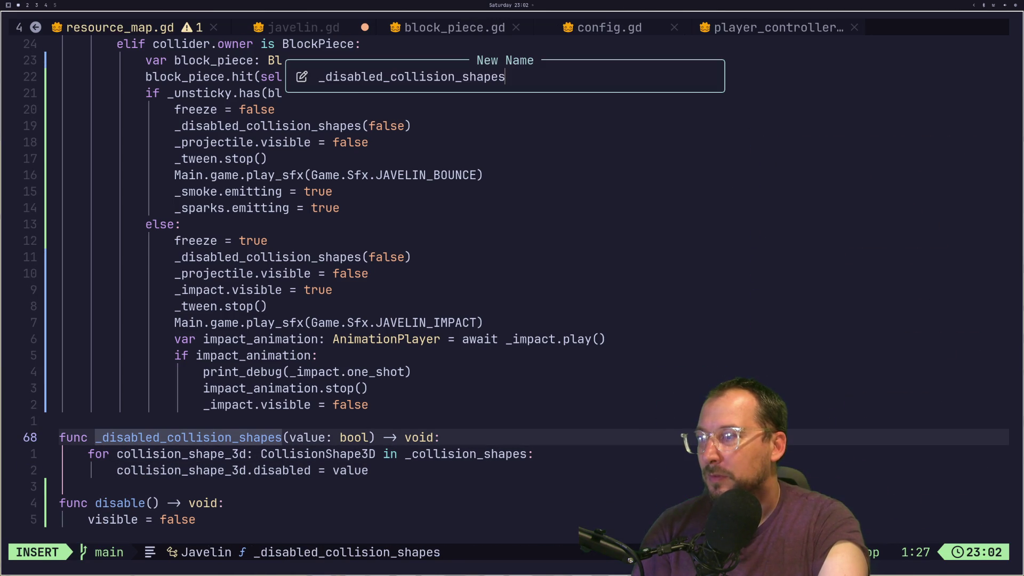
pyautogui.press('Left')
pyautogui.press('Left')
pyautogui.press('Left')
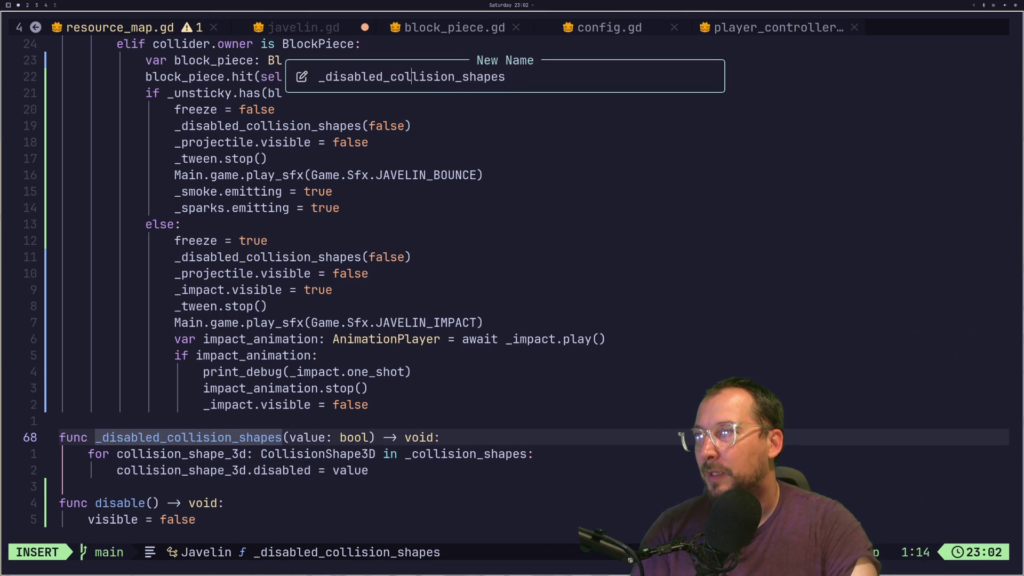
pyautogui.press('Delete')
pyautogui.press('Return')
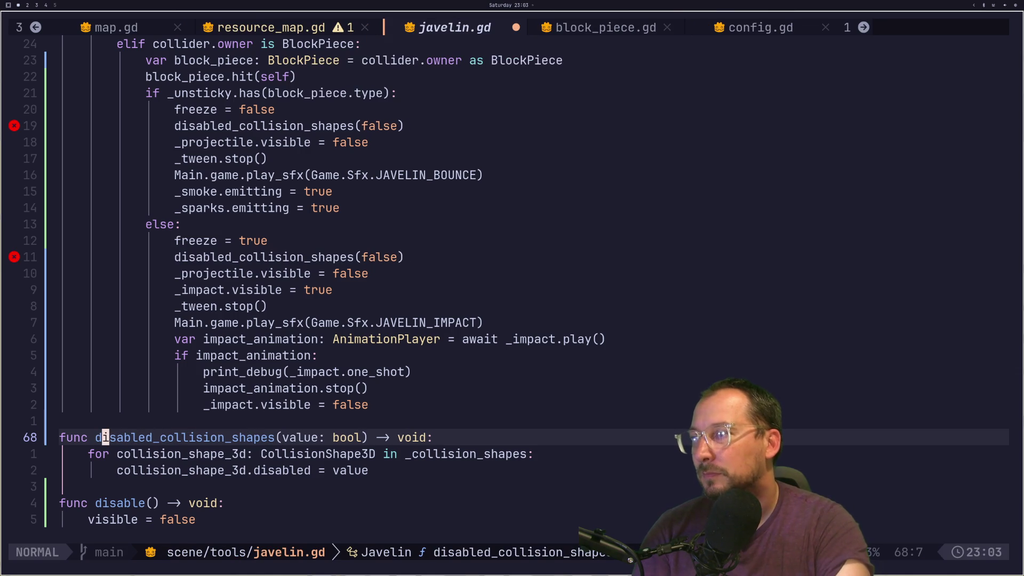
pyautogui.write(':w')
pyautogui.press('Return')
# Jump back through visited files to player_controller.gd's _return_javelin_transform_3d return-tween line.
pyautogui.hotkey('ctrl', 'o')
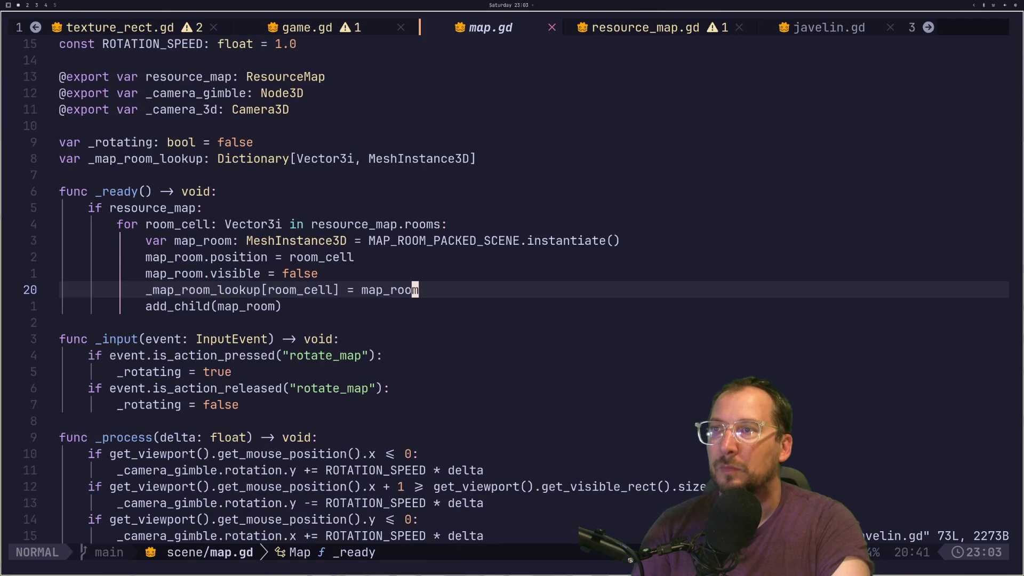
pyautogui.hotkey('ctrl', 'o')
pyautogui.hotkey('ctrl', 'o')
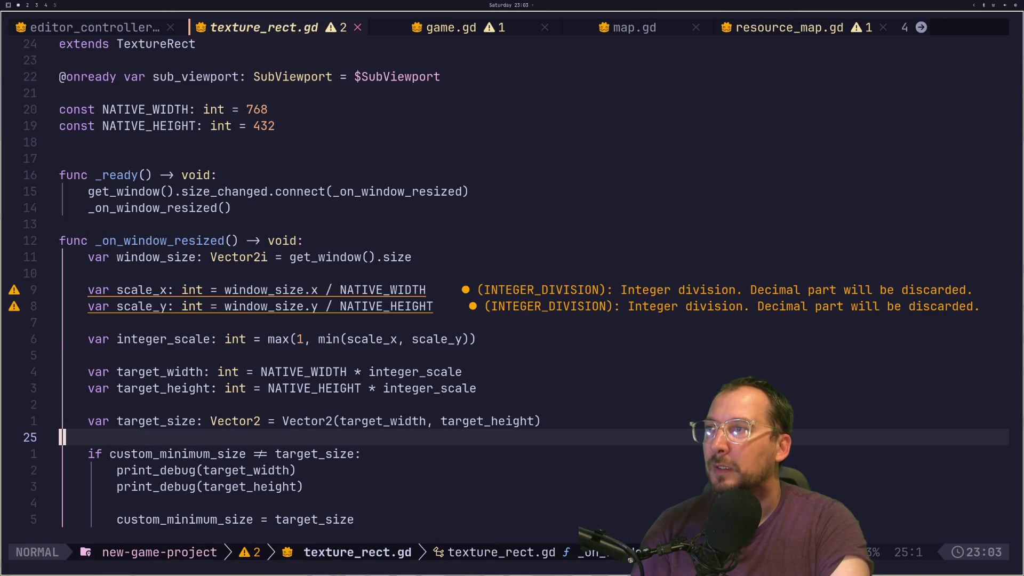
pyautogui.hotkey('ctrl', 'o')
pyautogui.hotkey('ctrl', 'o')
pyautogui.hotkey('ctrl', 'o')
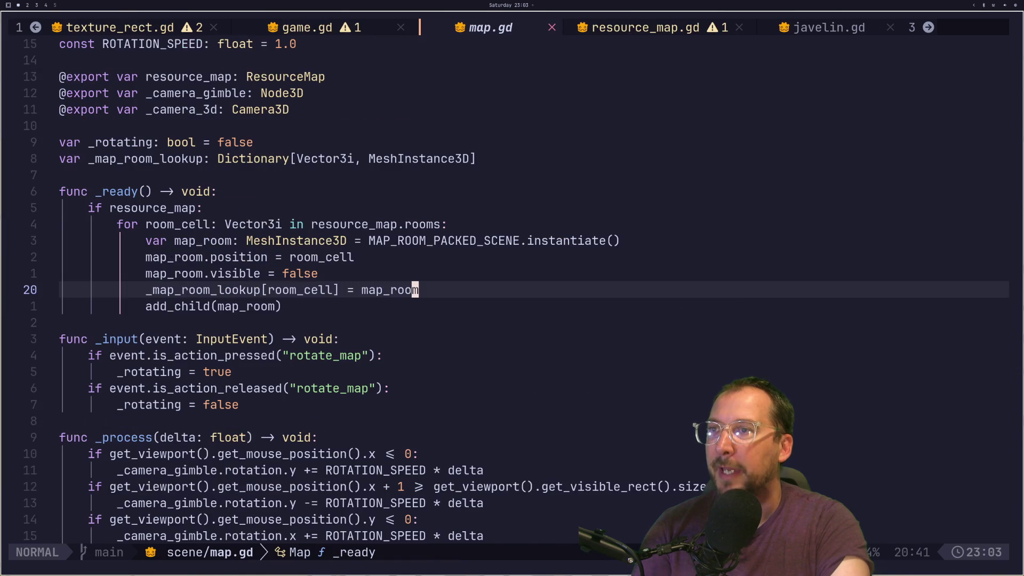
pyautogui.hotkey('ctrl', 'o')
pyautogui.hotkey('ctrl', 'o')
pyautogui.hotkey('ctrl', 'o')
pyautogui.hotkey('ctrl', 'o')
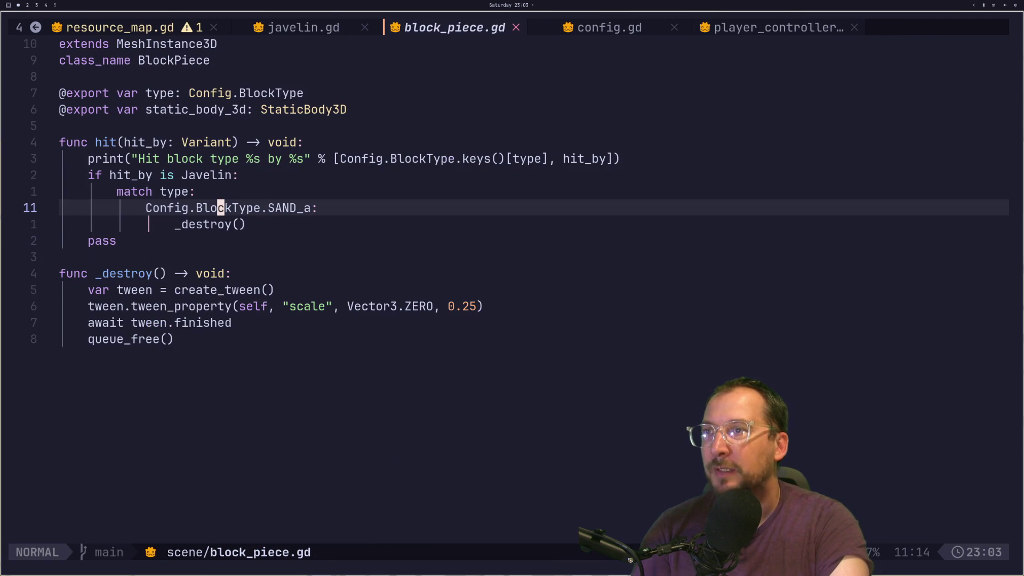
pyautogui.hotkey('ctrl', 'o')
pyautogui.hotkey('ctrl', 'o')
pyautogui.press('k')
pyautogui.press('k')
pyautogui.press('k')
pyautogui.press('h')
pyautogui.press('h')
pyautogui.press('h')
pyautogui.press('h')
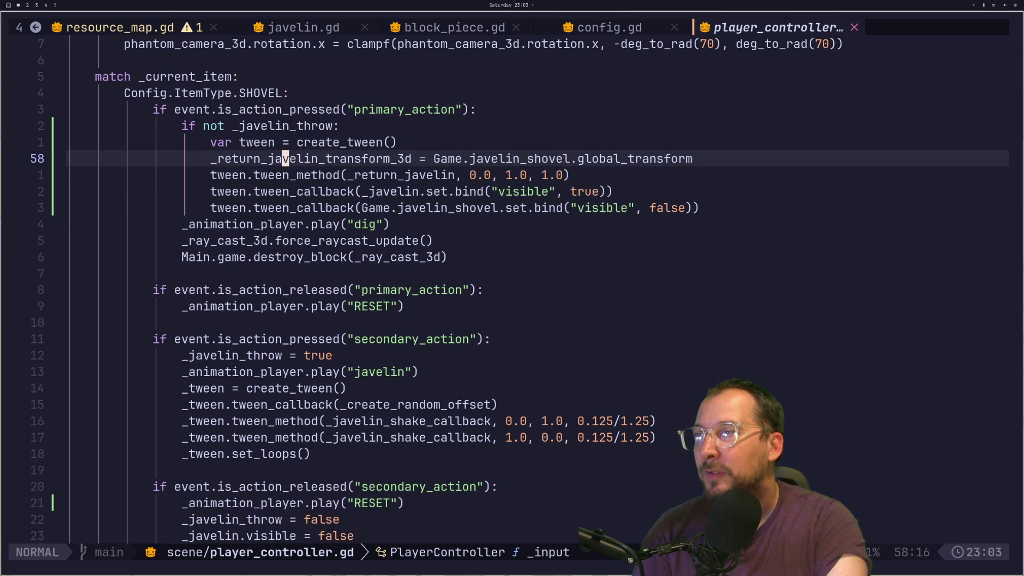
# Cut the Game.javelin_shovel.global_transform expression out of the transform assignment line.
pyautogui.press('j')
pyautogui.press('k')
pyautogui.press('o')
pyautogui.press('Escape')
pyautogui.press('u')
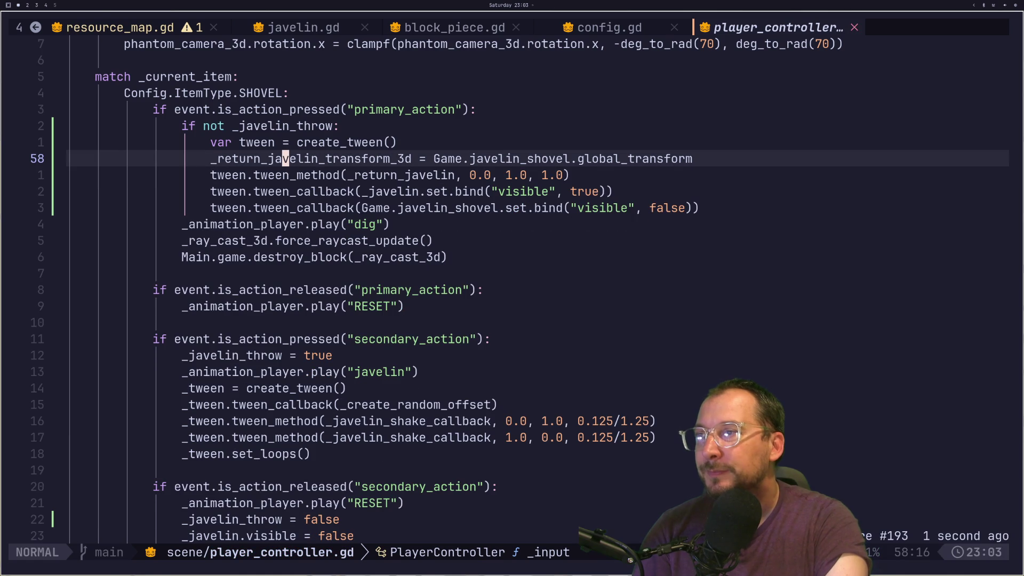
pyautogui.press('o')
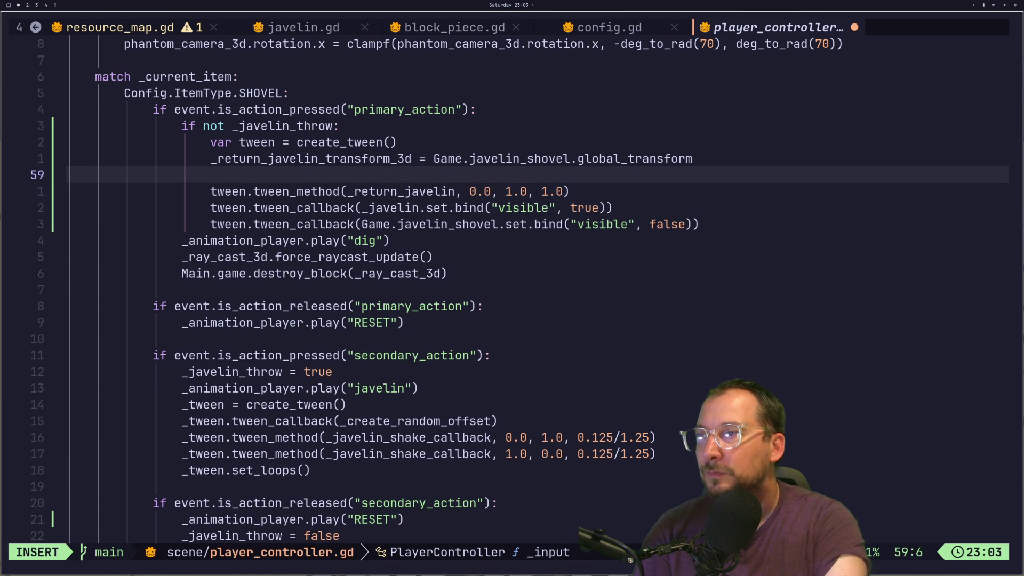
pyautogui.press('Escape')
pyautogui.press('u')
pyautogui.press('l')
pyautogui.press('l')
pyautogui.press('l')
pyautogui.press('w')
pyautogui.press('w')
pyautogui.press('w')
pyautogui.press('h')
pyautogui.press('h')
pyautogui.press('h')
pyautogui.press('v')
pyautogui.press('l')
pyautogui.press('Escape')
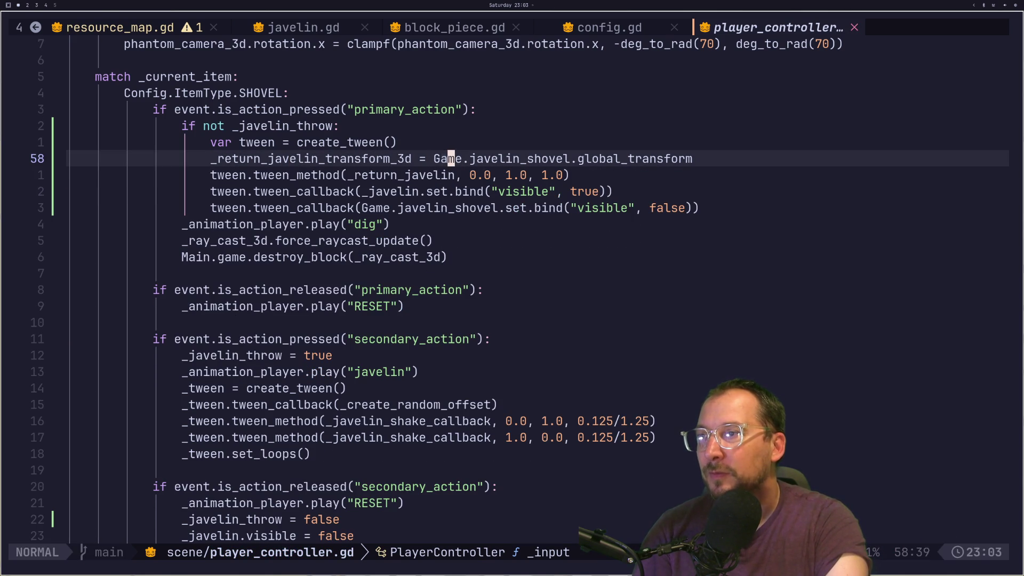
pyautogui.press('h')
pyautogui.press('h')
pyautogui.press('v')
pyautogui.press('l')
pyautogui.press('l')
pyautogui.press('l')
pyautogui.press('l')
pyautogui.press('d')
# Add .bind to the tween_method call and paste the shovel's global transform into it.
pyautogui.press('j')
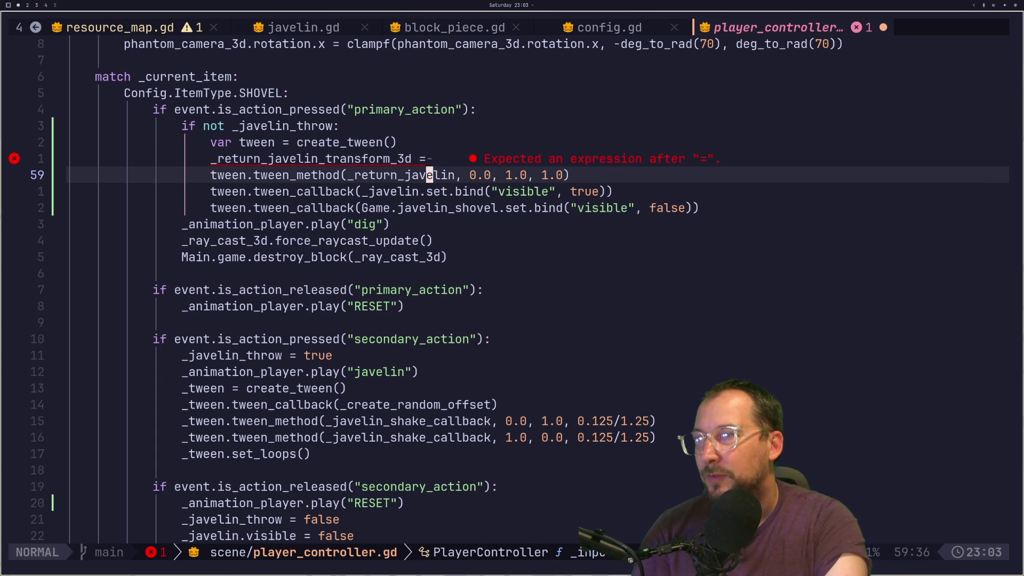
pyautogui.write('ea.')
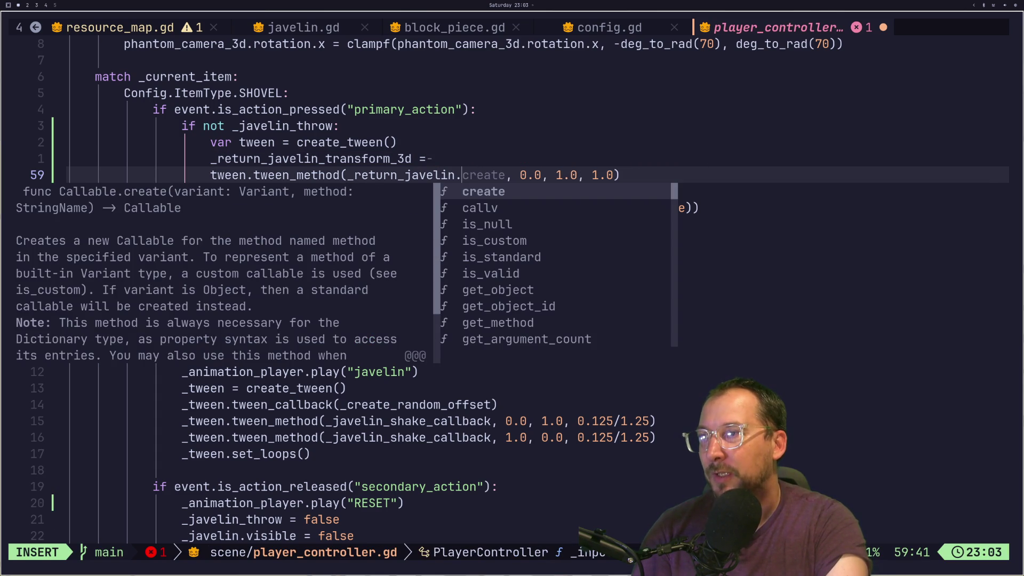
pyautogui.write('bind')
pyautogui.press('Return')
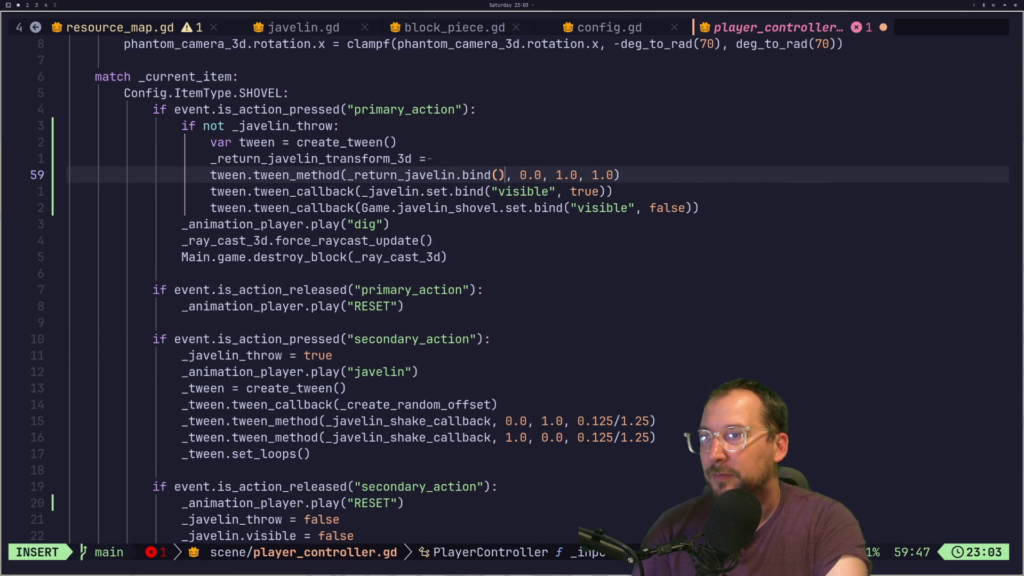
pyautogui.press('Escape')
pyautogui.press('p')
pyautogui.press('u')
pyautogui.press('p')
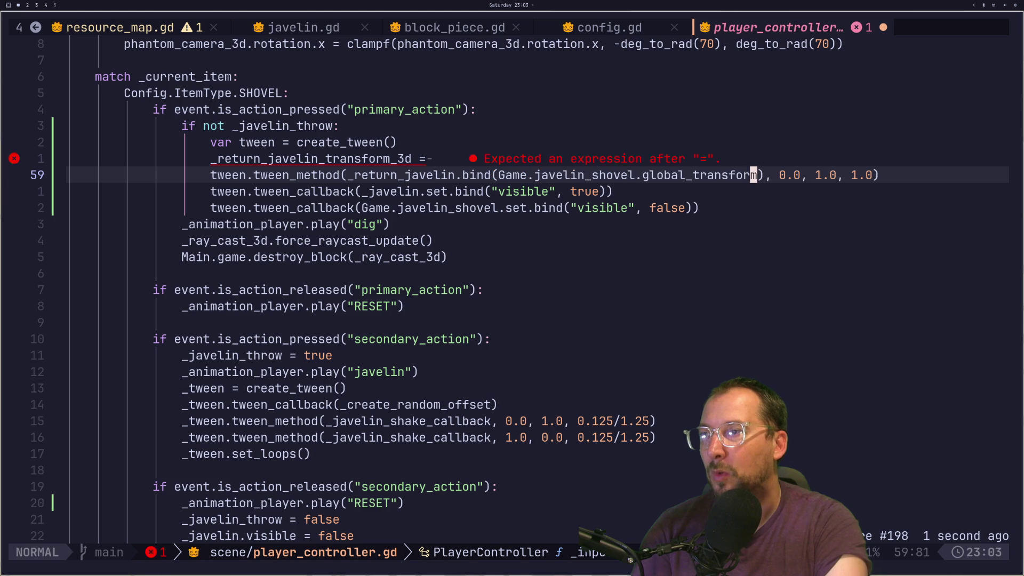
# Delete the broken transform assignment line and save player_controller.gd.
pyautogui.press('k')
pyautogui.press('d')
pyautogui.press('d')
pyautogui.write(':w')
pyautogui.press('Return')
pyautogui.press('j')
pyautogui.press('j')
pyautogui.press('j')
pyautogui.press('j')
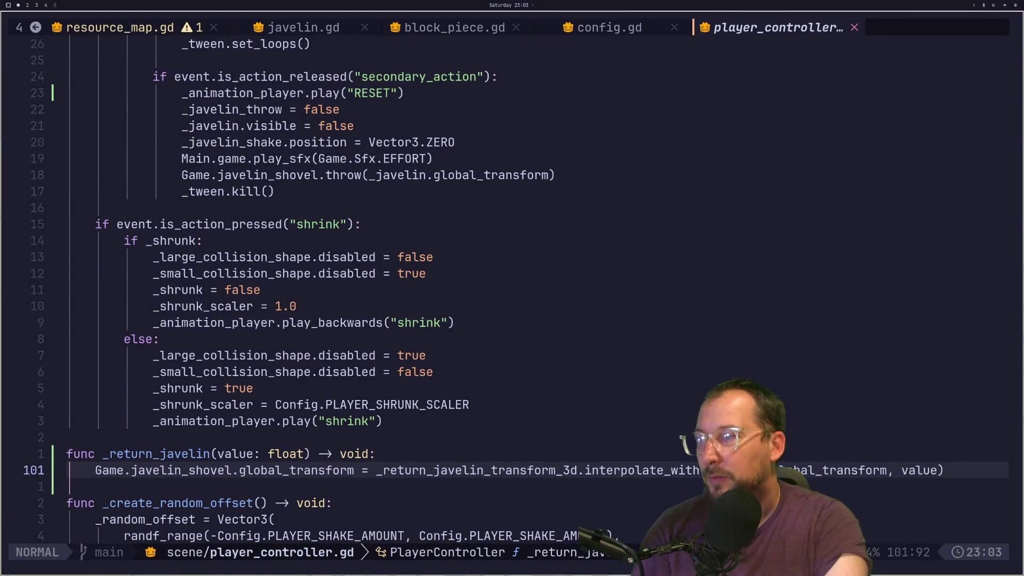
# Add a start_transform_3d: Transform3D parameter to the _return_javelin signature.
pyautogui.press('h')
pyautogui.press('h')
pyautogui.press('h')
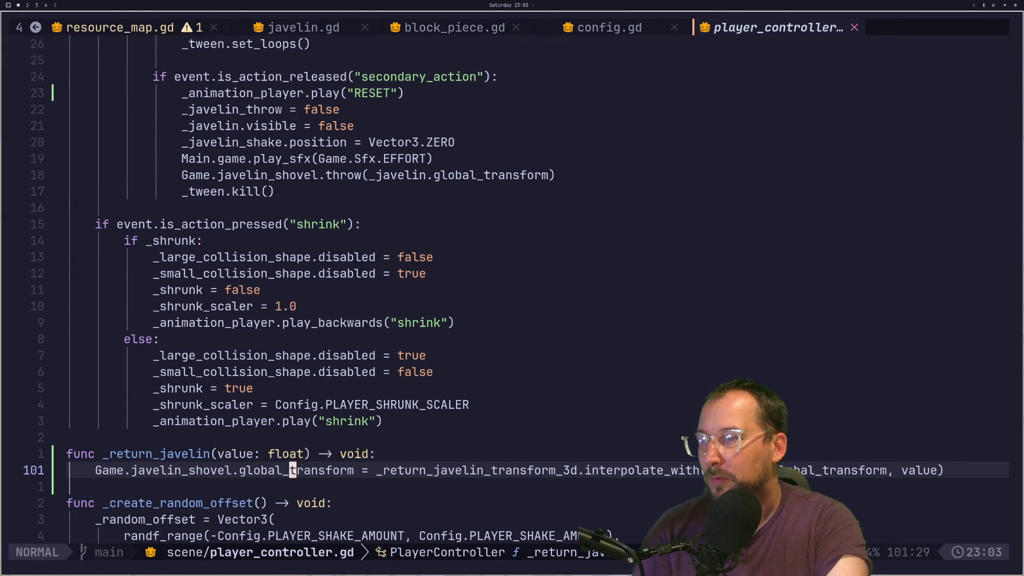
pyautogui.press('k')
pyautogui.press('k')
pyautogui.press('j')
pyautogui.write('e: float')
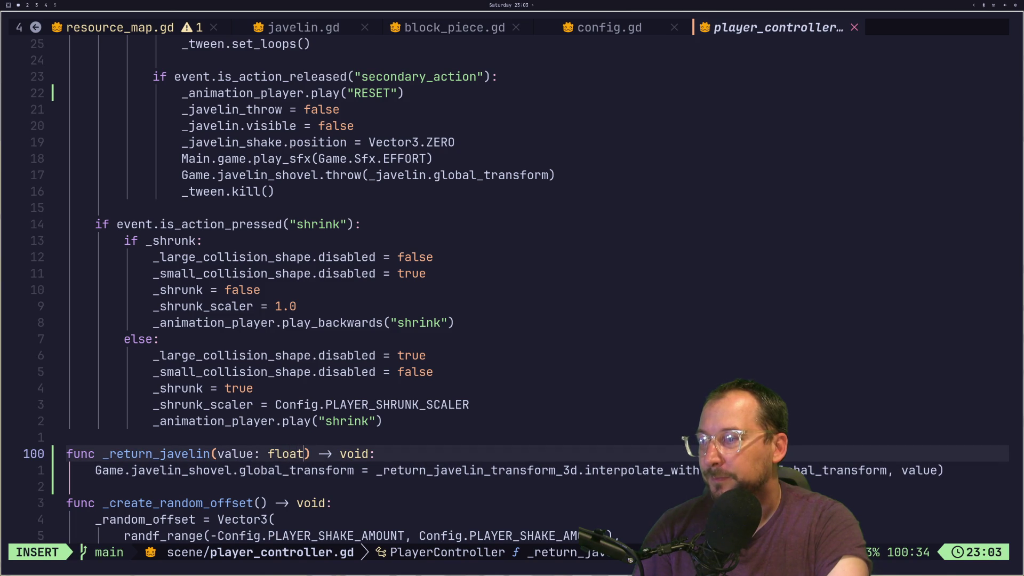
pyautogui.write(', ree')
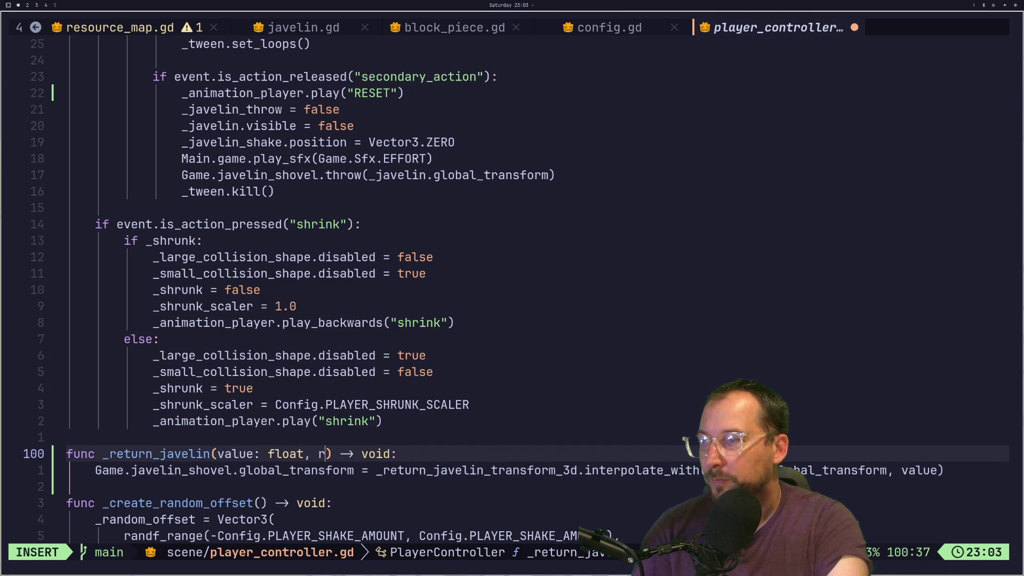
pyautogui.press('BackSpace')
pyautogui.write('turn')
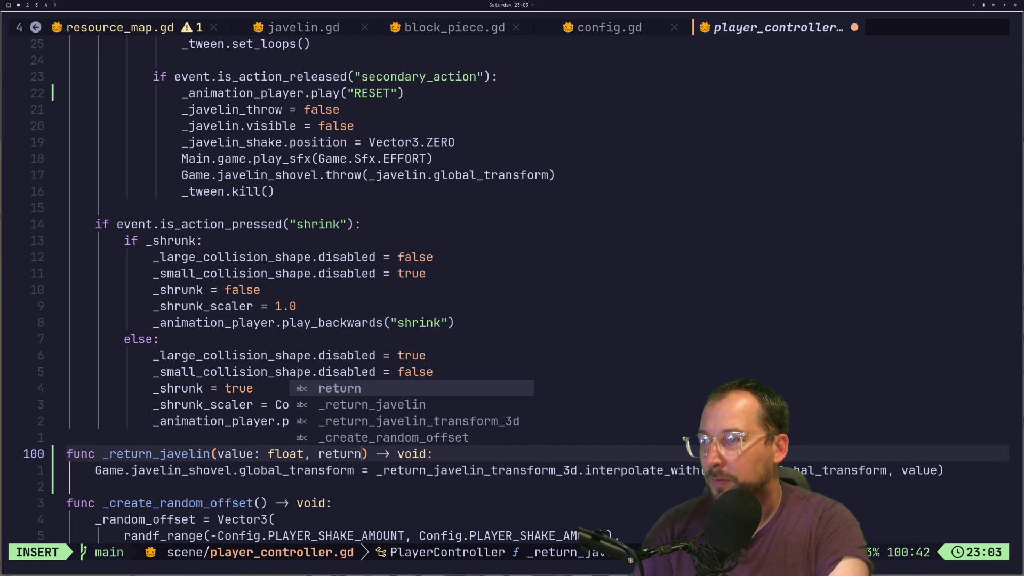
pyautogui.write('_tra')
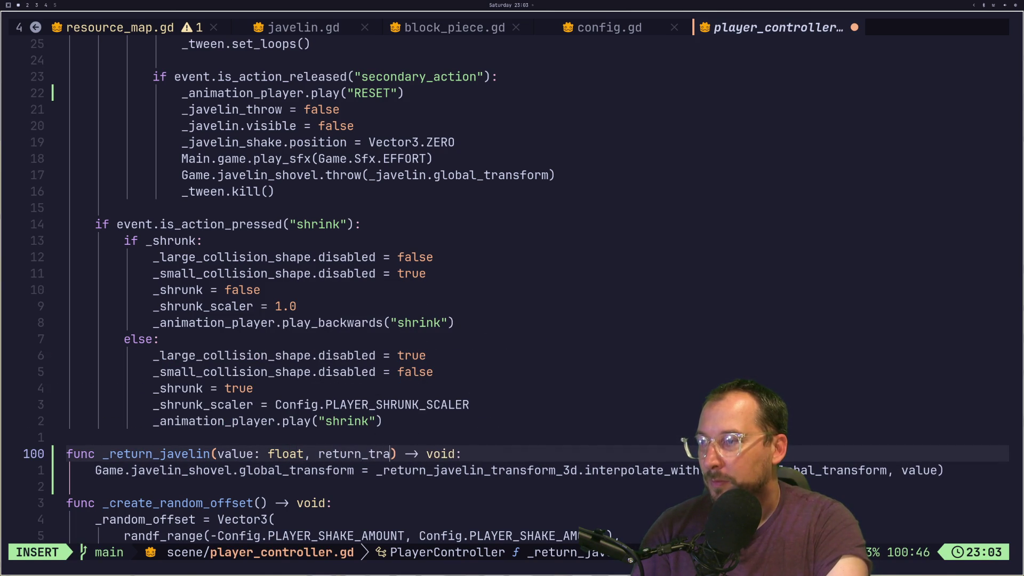
pyautogui.press('BackSpace')
pyautogui.press('BackSpace')
pyautogui.press('BackSpace')
pyautogui.write('star')
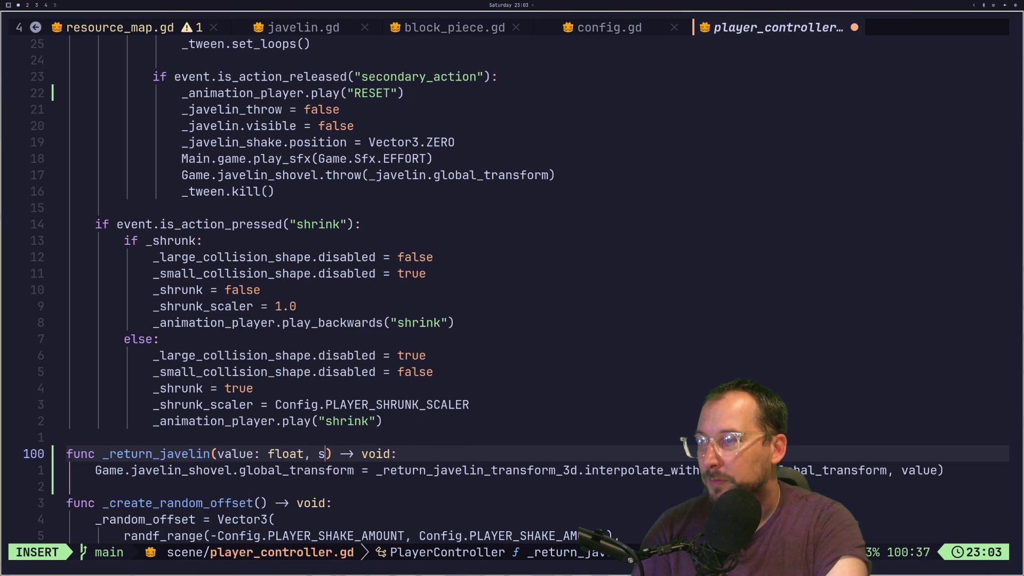
pyautogui.write('t_transfor')
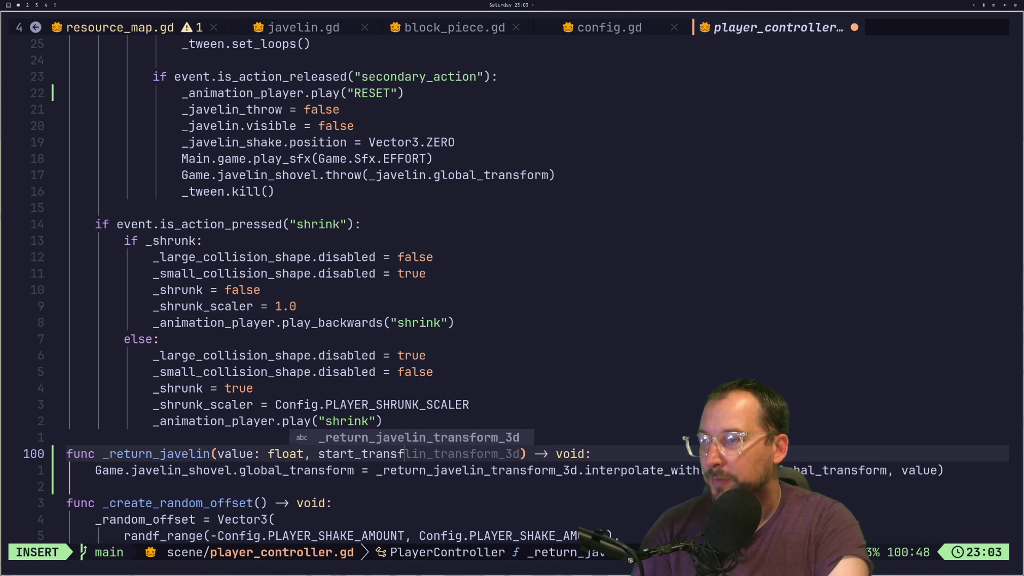
pyautogui.write('m_3d')
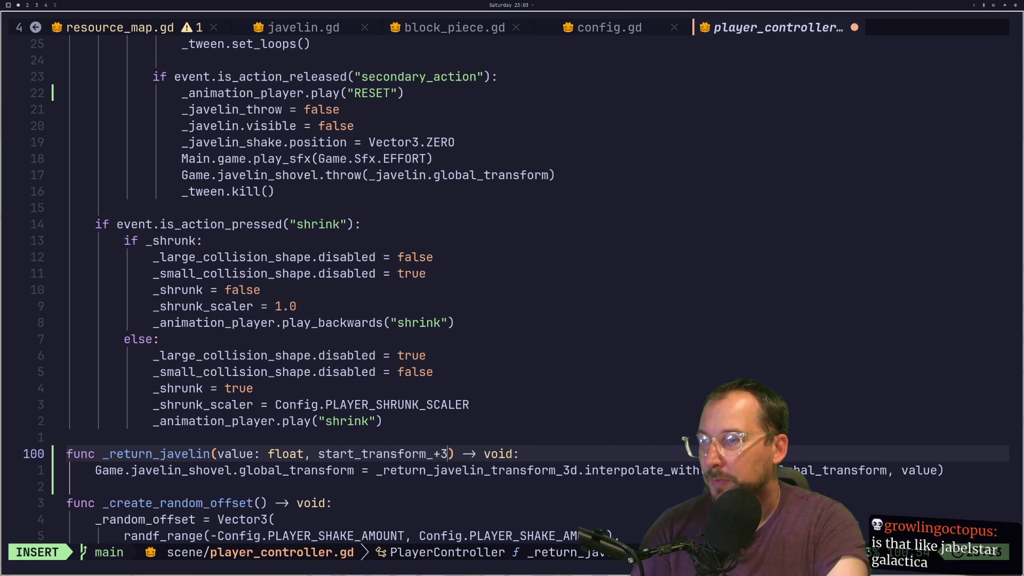
pyautogui.write(': Tran')
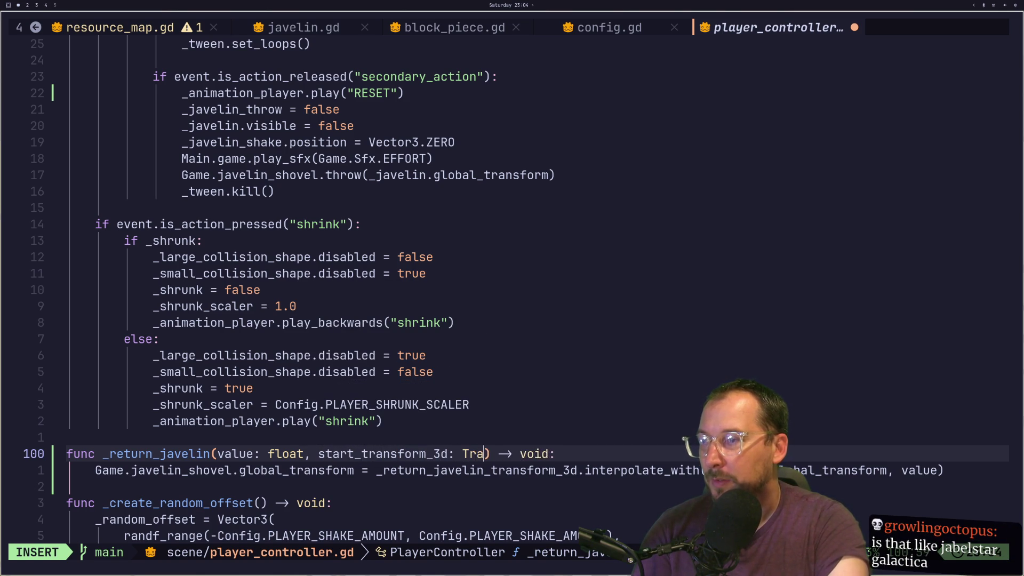
pyautogui.press('Return')
pyautogui.press('Escape')
# Replace the old transform variable in the body with start_transform_3d and save the script.
pyautogui.press('j')
pyautogui.press('b')
pyautogui.press('b')
pyautogui.press('b')
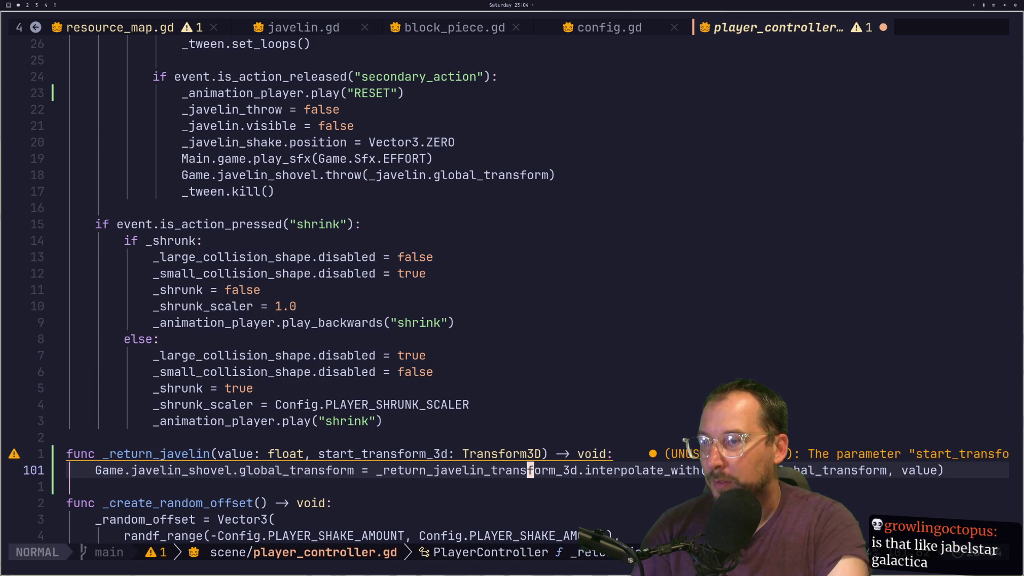
pyautogui.press('d')
pyautogui.press('t')
pyautogui.press('.')
pyautogui.write('istart')
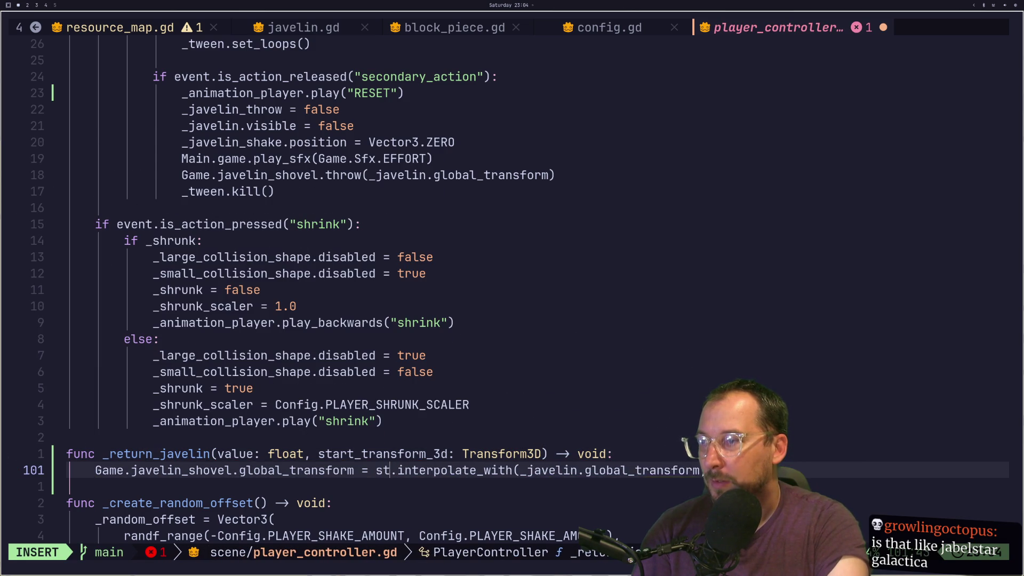
pyautogui.press('Return')
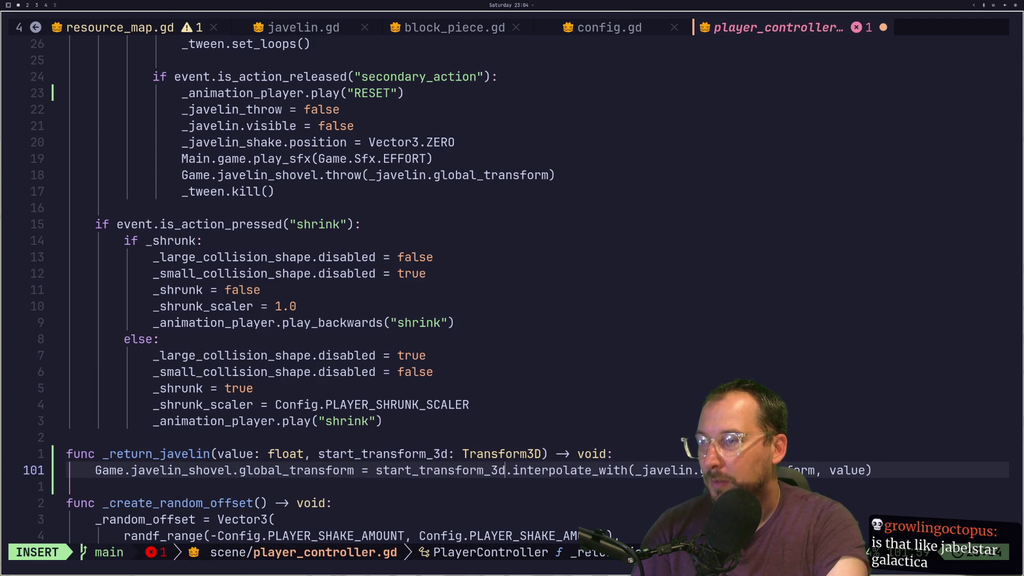
pyautogui.press('Escape')
pyautogui.write(':w')
pyautogui.press('Return')
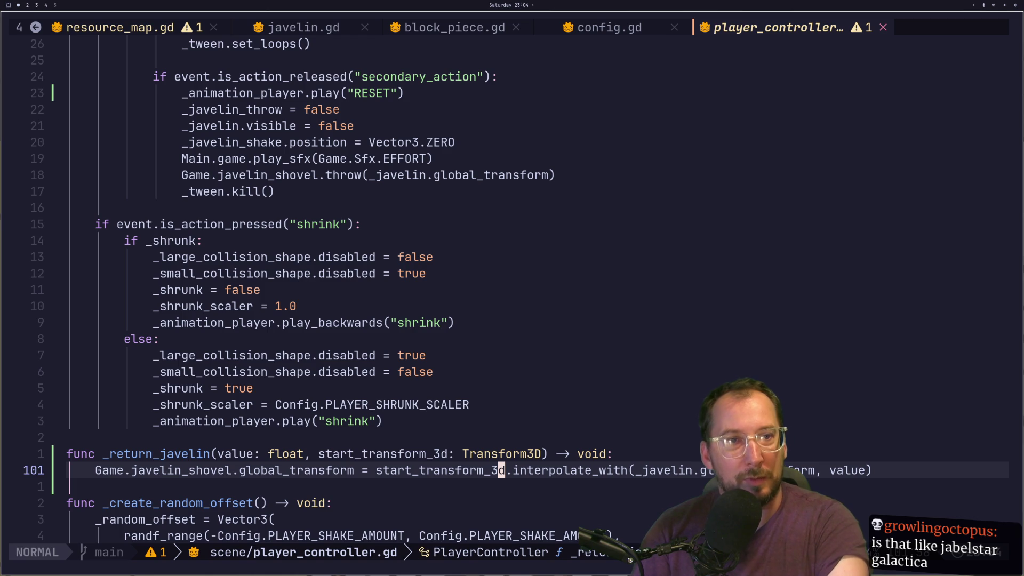
pyautogui.press('super+2')
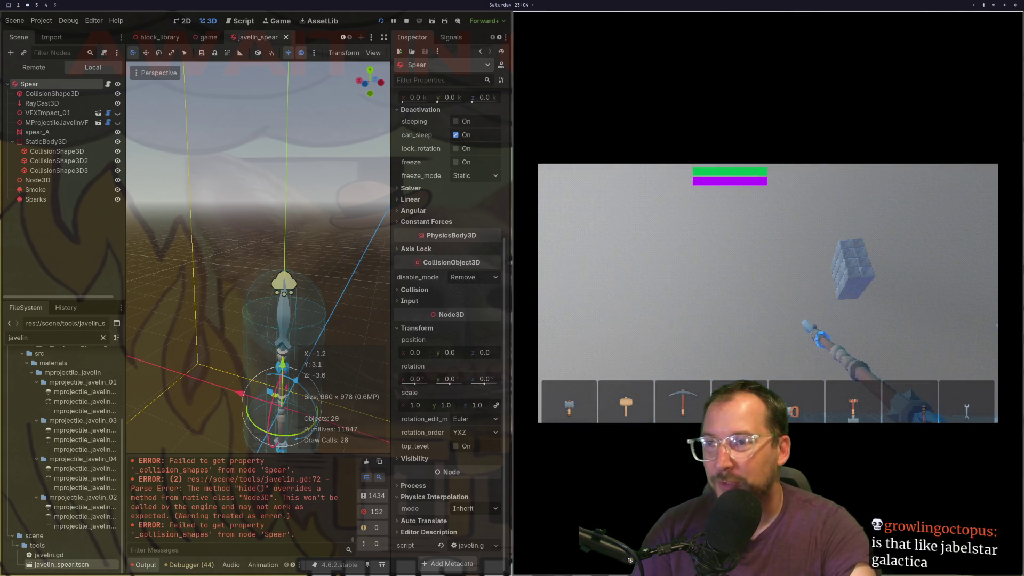
# Throw the javelin in the game, then delete the unused _return_javelin_transform_3d declaration.
pyautogui.click(767, 293)
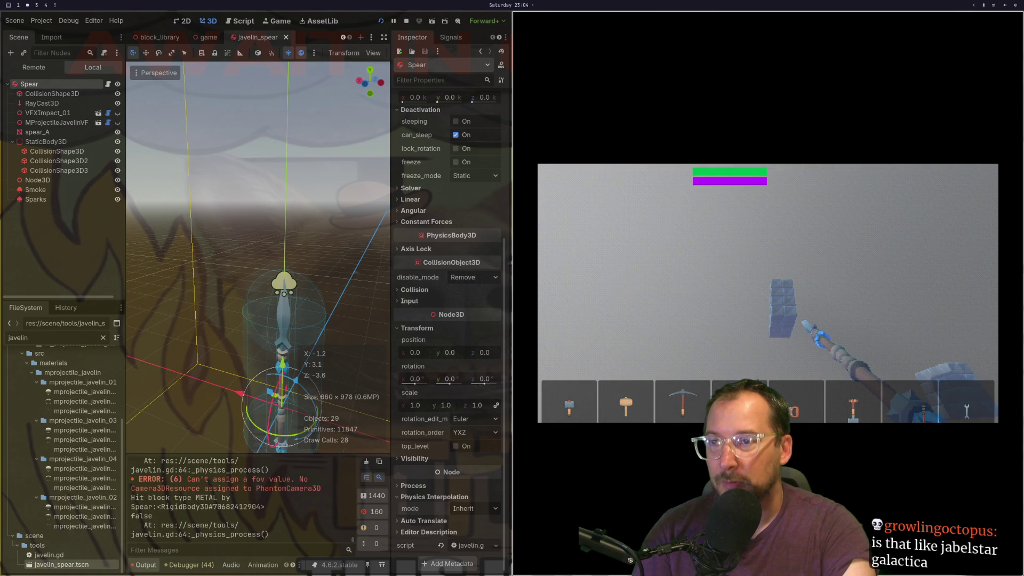
pyautogui.press('super+1')
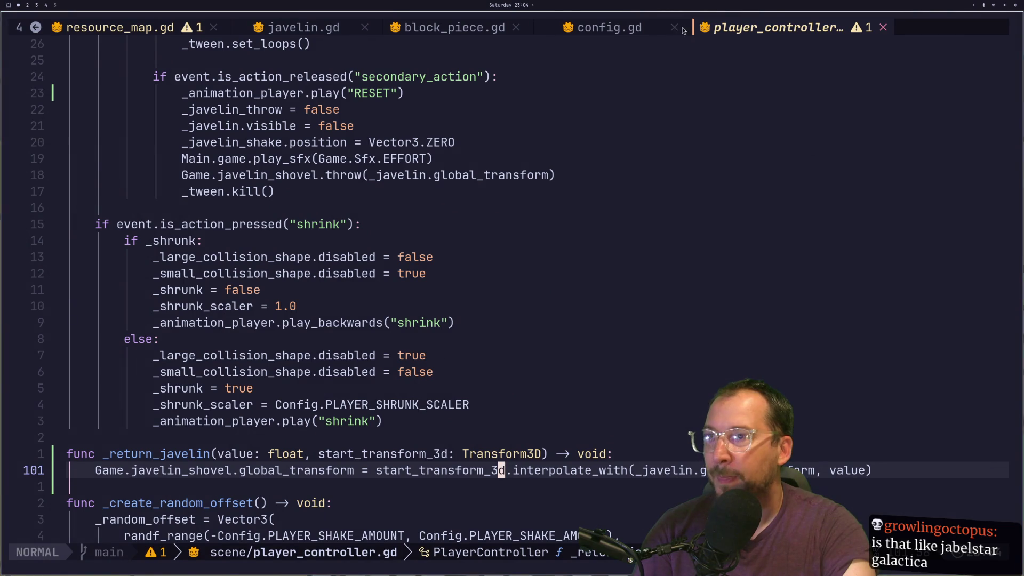
pyautogui.press('g')
pyautogui.press('g')
pyautogui.press('j')
pyautogui.press('j')
pyautogui.press('j')
pyautogui.press('j')
pyautogui.press('k')
pyautogui.press('k')
pyautogui.press('k')
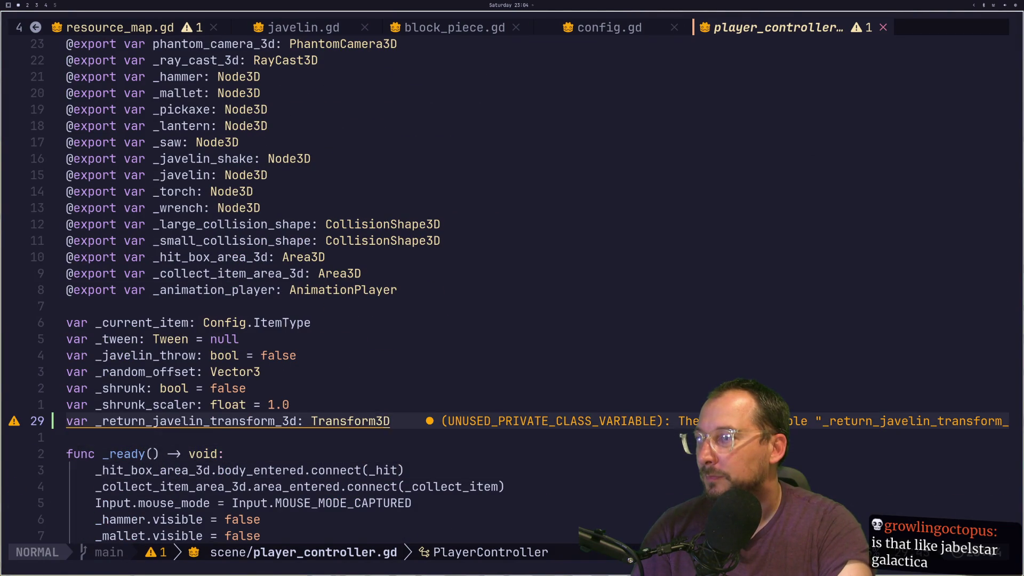
pyautogui.press('d')
pyautogui.press('d')
# Relaunch the game and throw the spear at the metal block.
pyautogui.press('super+2')
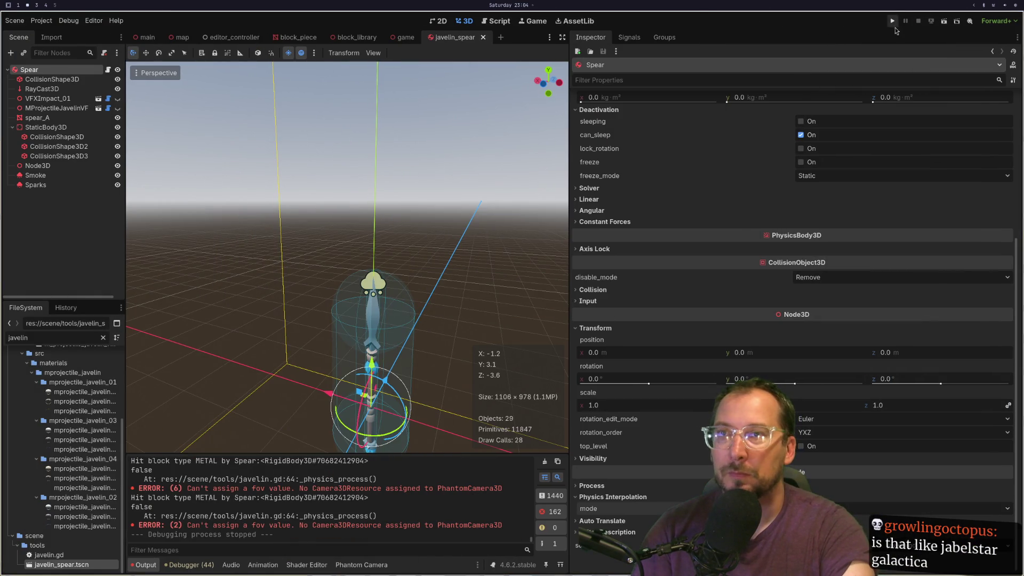
pyautogui.click(895, 28)
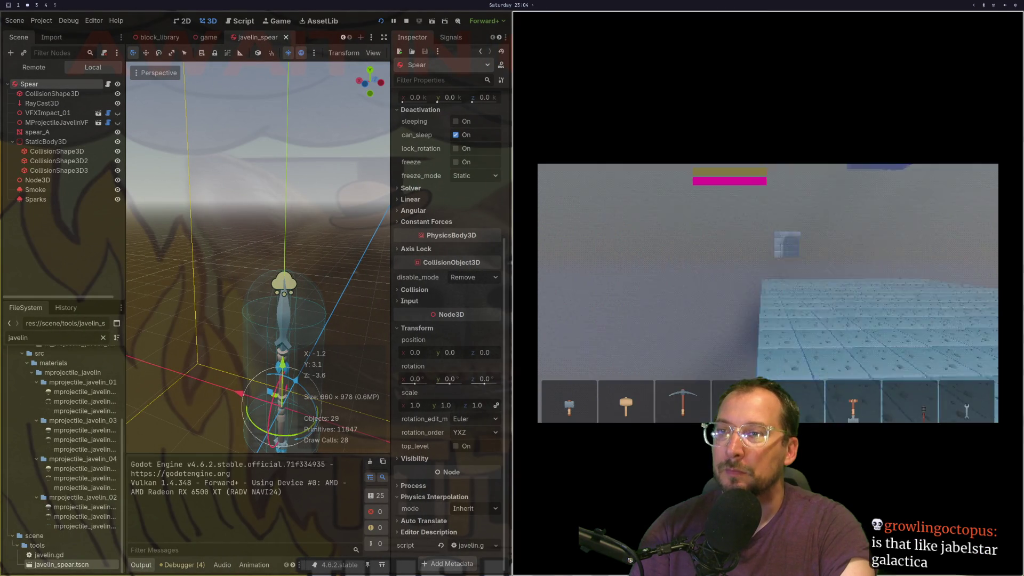
pyautogui.click(768, 293)
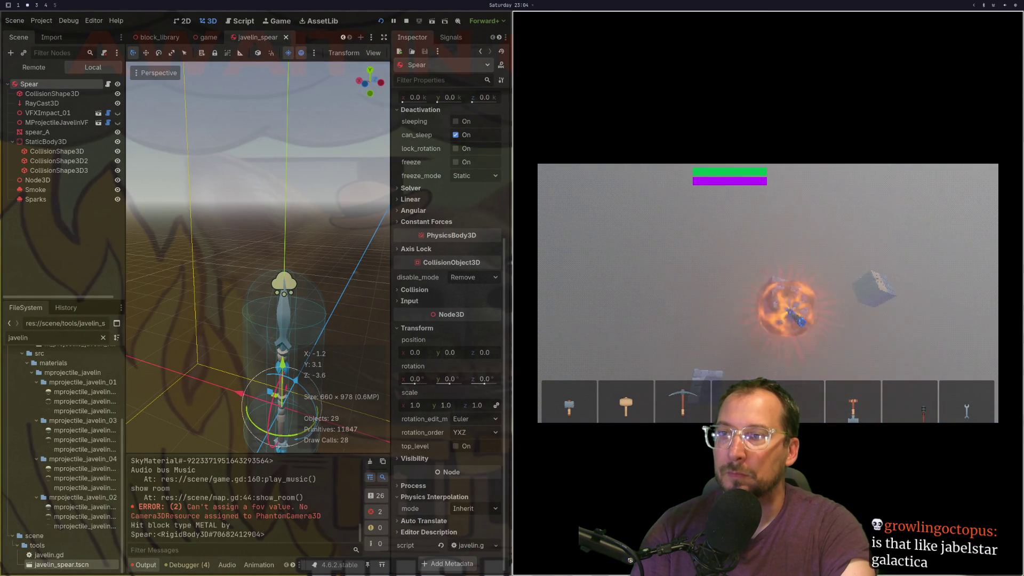
pyautogui.press('super+1')
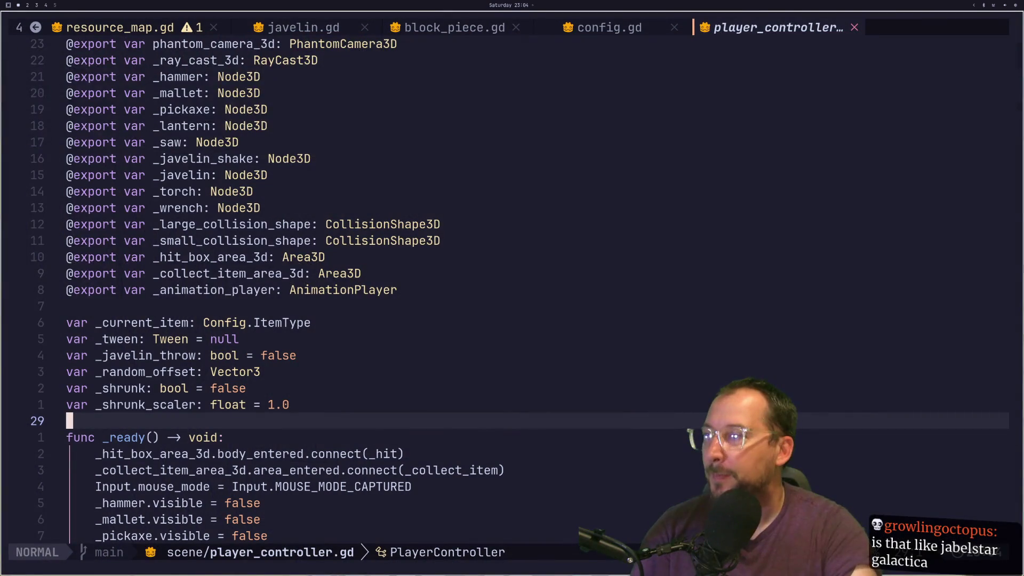
# Scroll player_controller.gd to the tween_method line that calls _return_javelin.
pyautogui.scroll(-14, 512, 287)
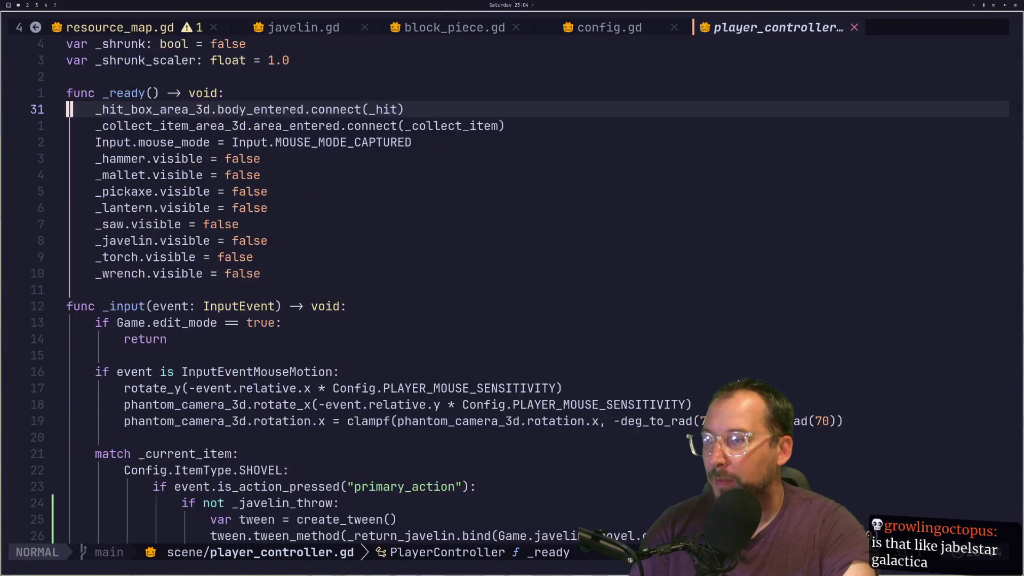
pyautogui.scroll(-2, 737, 381)
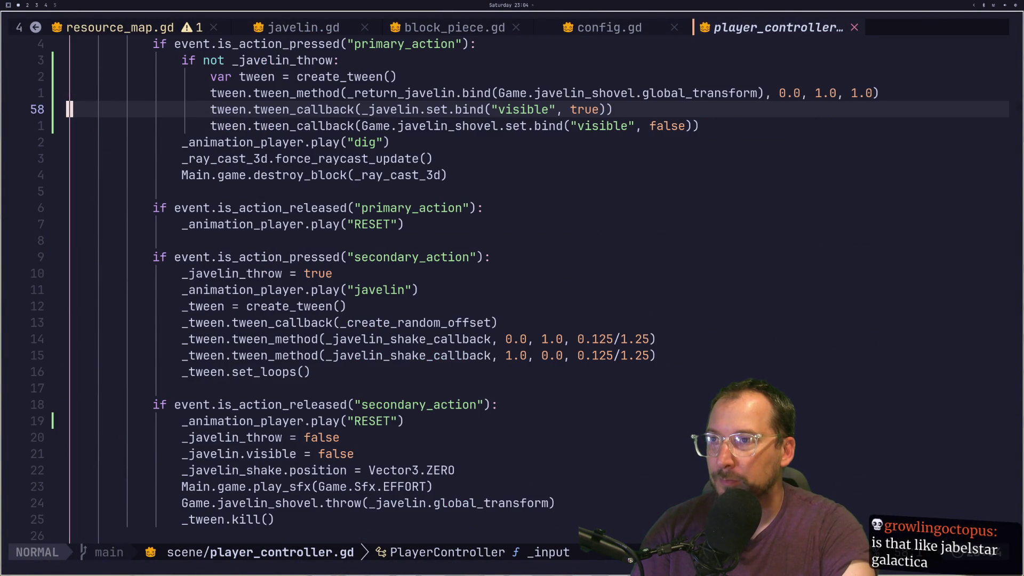
pyautogui.scroll(-2, 734, 376)
pyautogui.scroll(1, 735, 377)
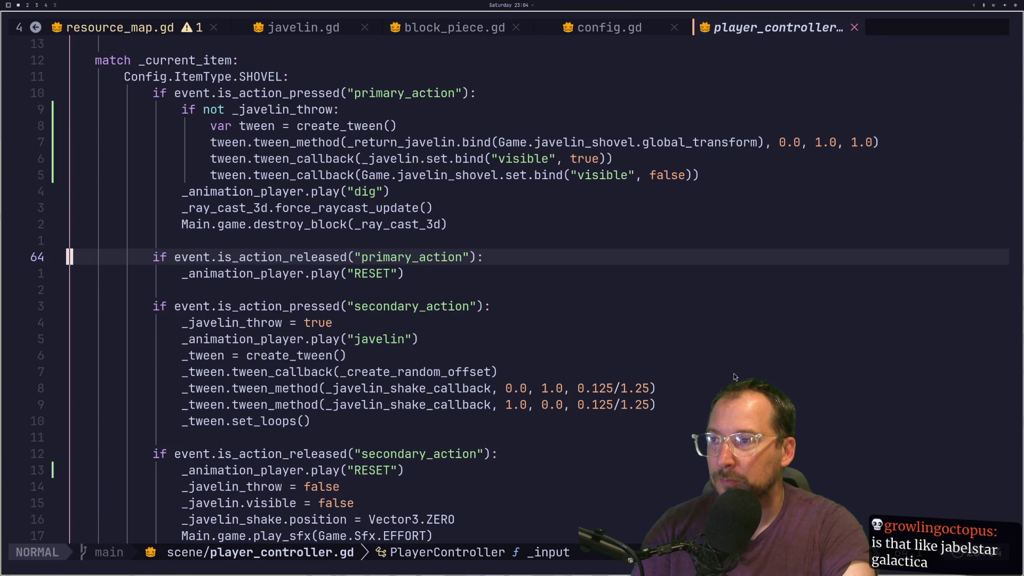
pyautogui.scroll(-8, 735, 377)
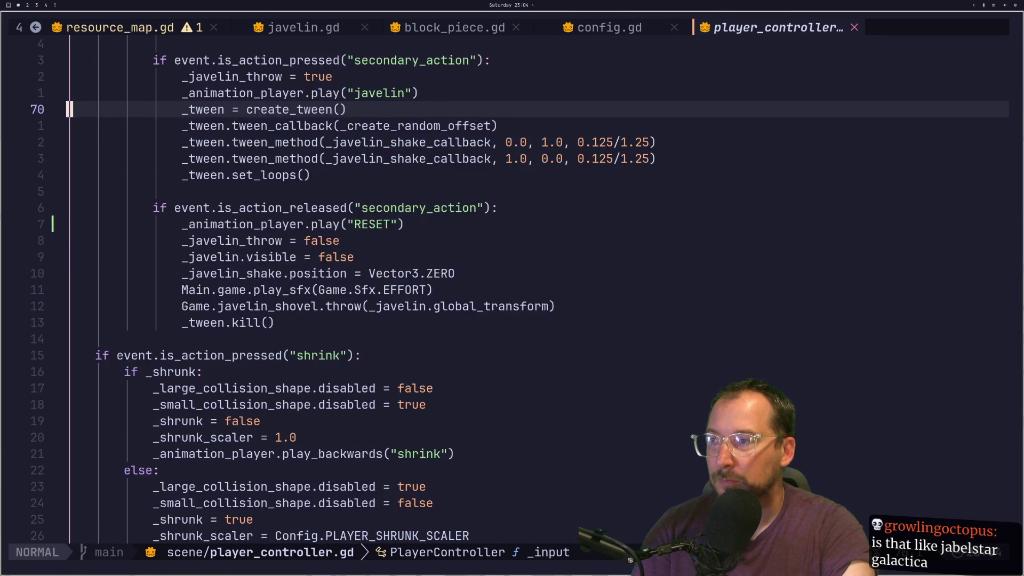
pyautogui.scroll(-2, 734, 382)
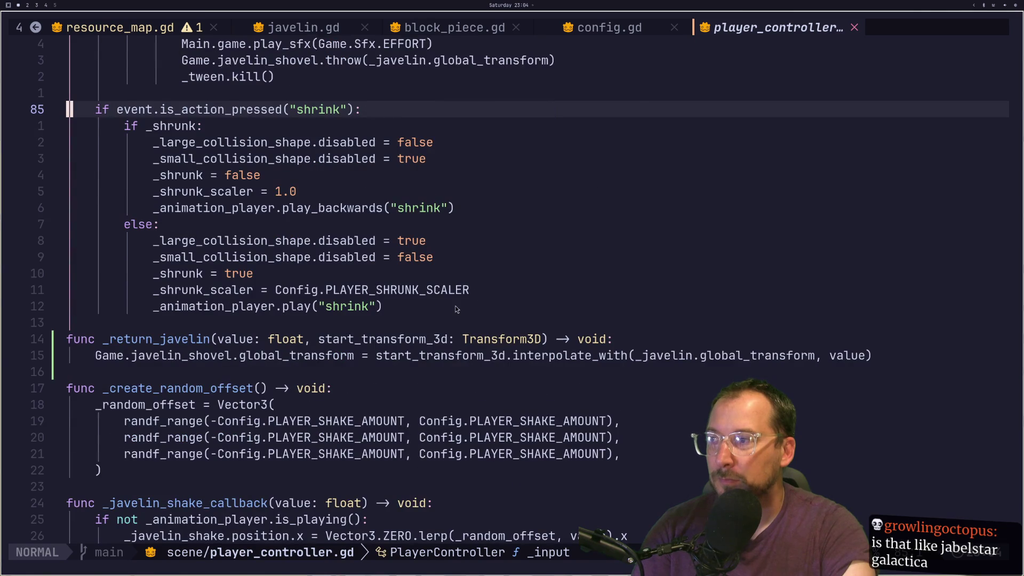
pyautogui.scroll(-2, 456, 310)
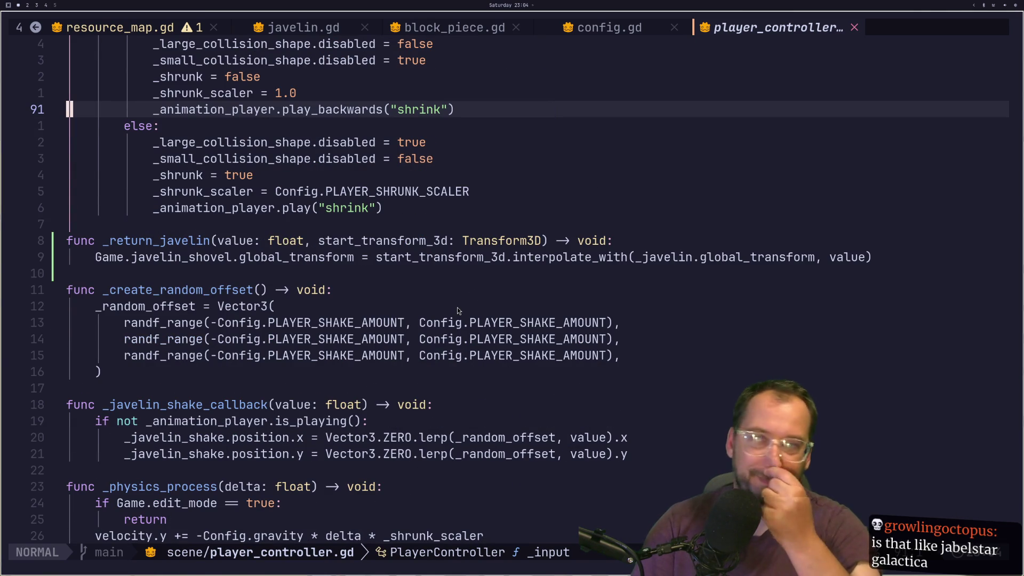
pyautogui.scroll(6, 520, 421)
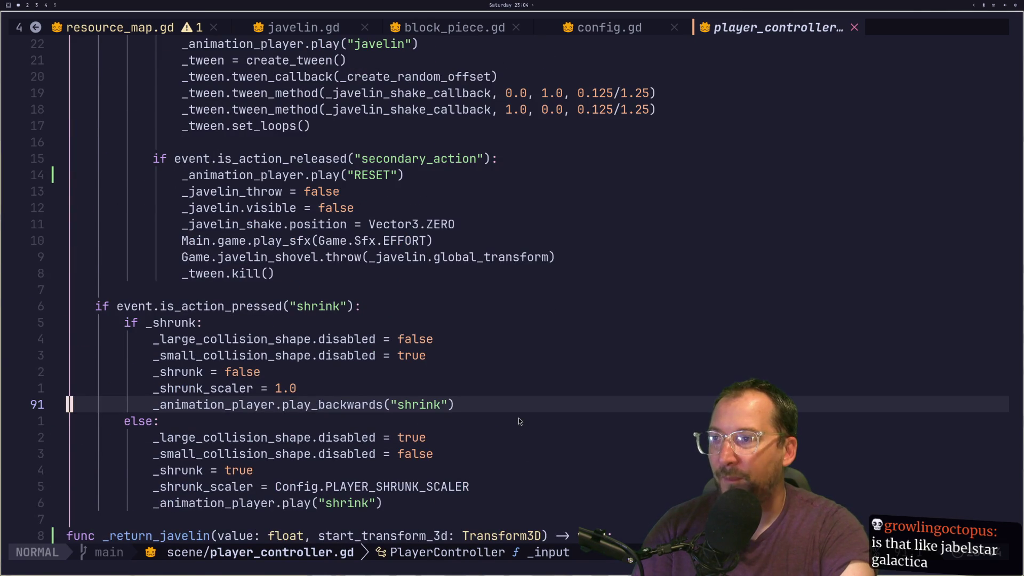
pyautogui.scroll(3, 518, 417)
pyautogui.scroll(-5, 518, 418)
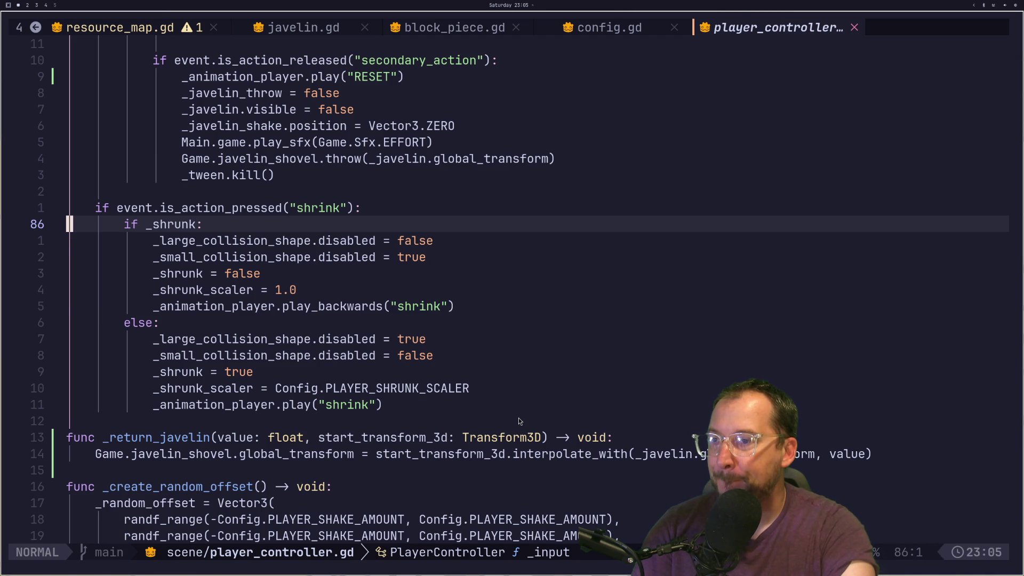
pyautogui.scroll(9, 518, 421)
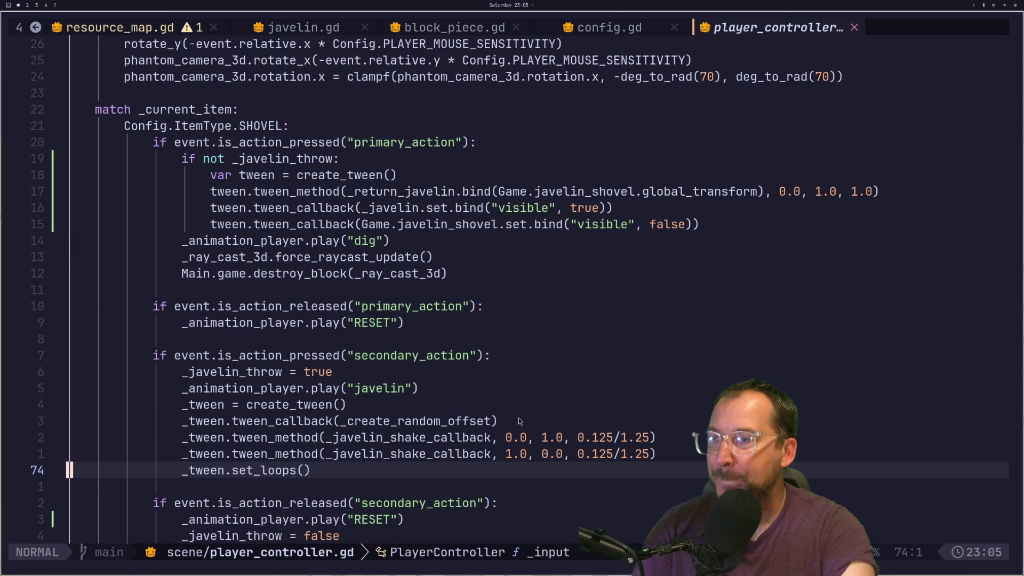
pyautogui.scroll(1, 518, 421)
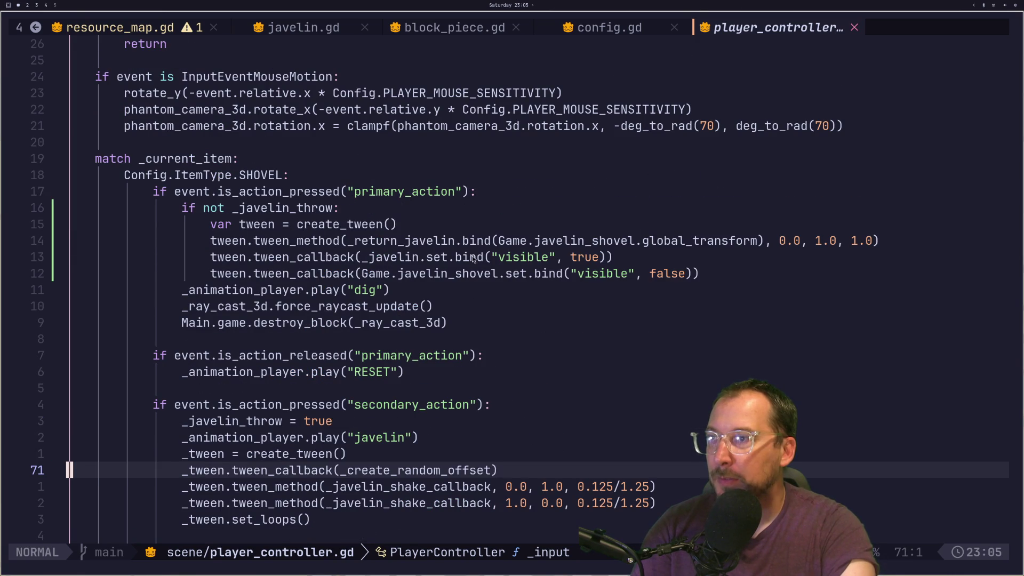
pyautogui.click(445, 240)
# Yank the Game.javelin_shovel reference from inside the bind() call.
pyautogui.press('k')
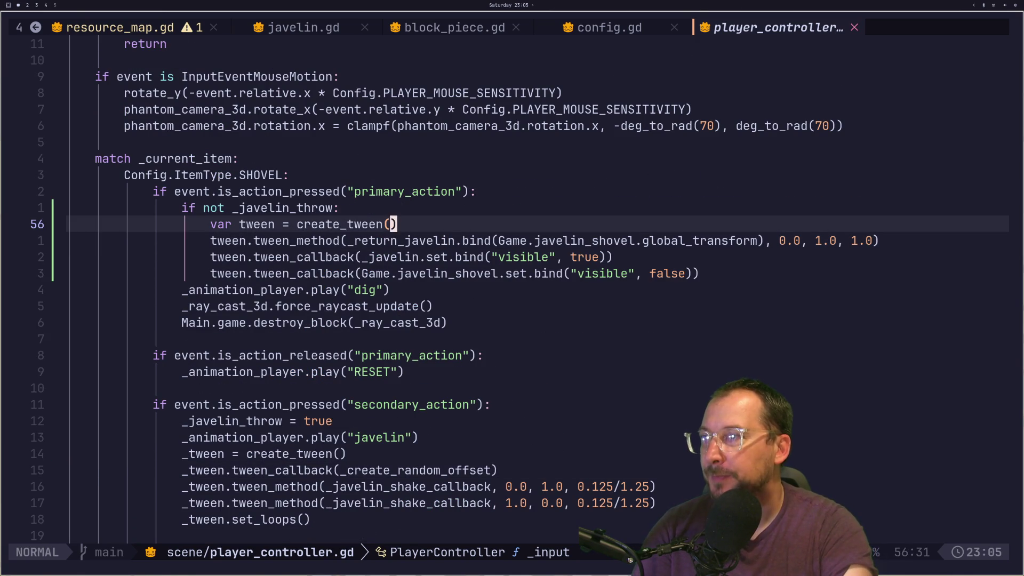
pyautogui.press('A')
pyautogui.press('Escape')
pyautogui.press('j')
pyautogui.press('j')
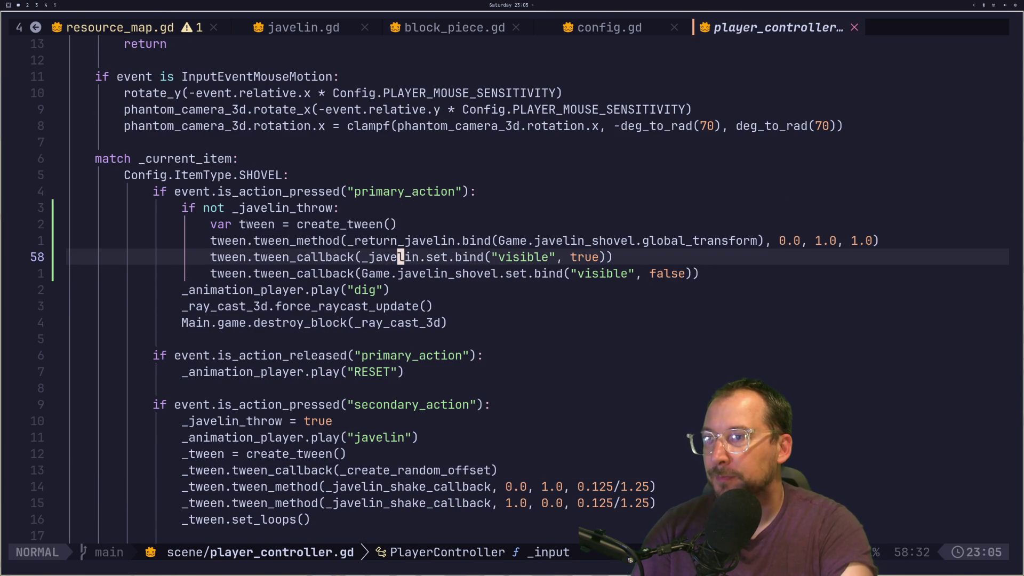
pyautogui.press('k')
pyautogui.press('l')
pyautogui.press('l')
pyautogui.press('v')
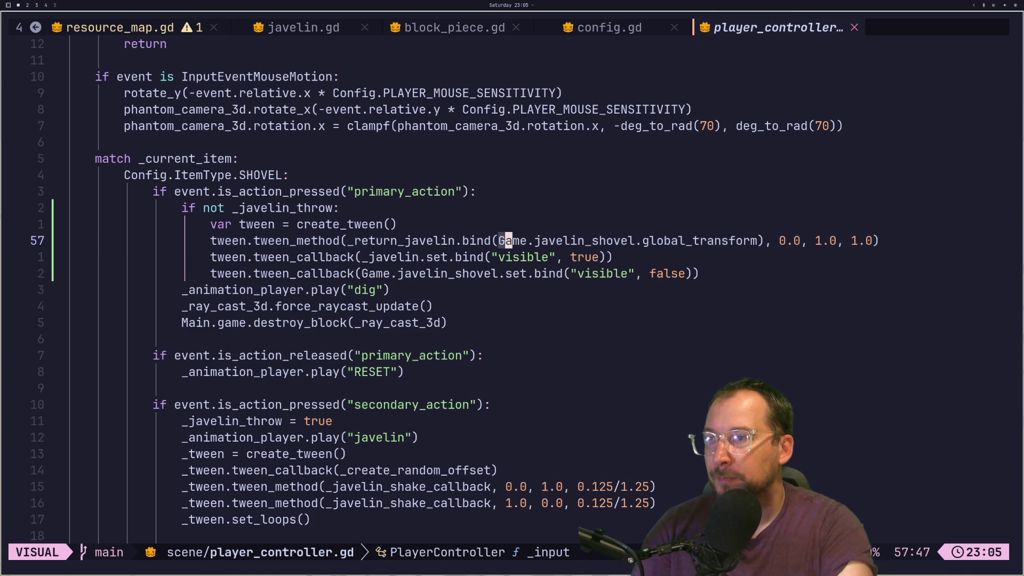
pyautogui.press('t_')
pyautogui.press('e')
pyautogui.press('e')
pyautogui.press('e')
pyautogui.press('y')
# Paste it on a new line before the return tween and start turning it into a disable call.
pyautogui.press('k')
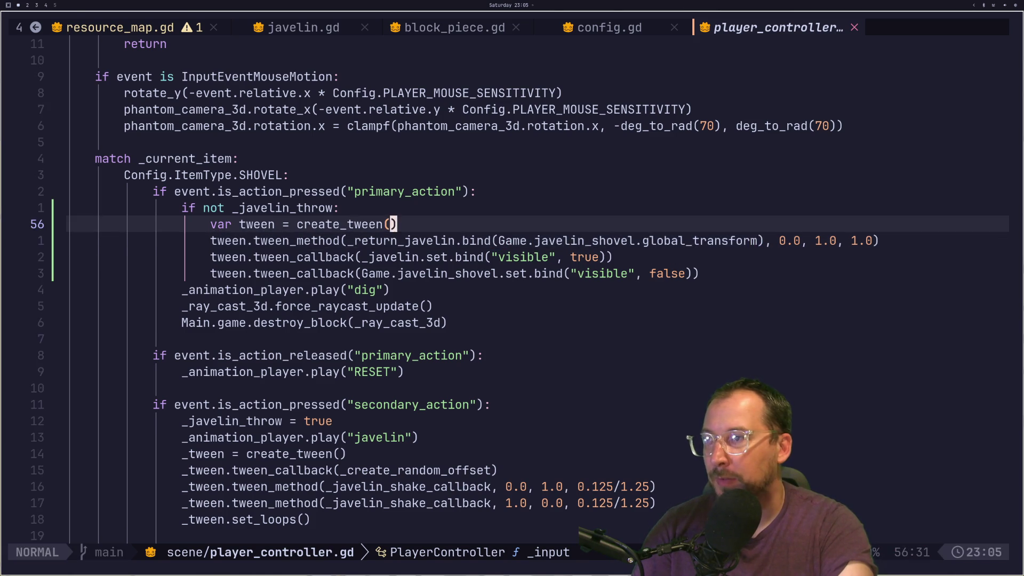
pyautogui.press('o')
pyautogui.press('Escape')
pyautogui.press('p')
pyautogui.press('a')
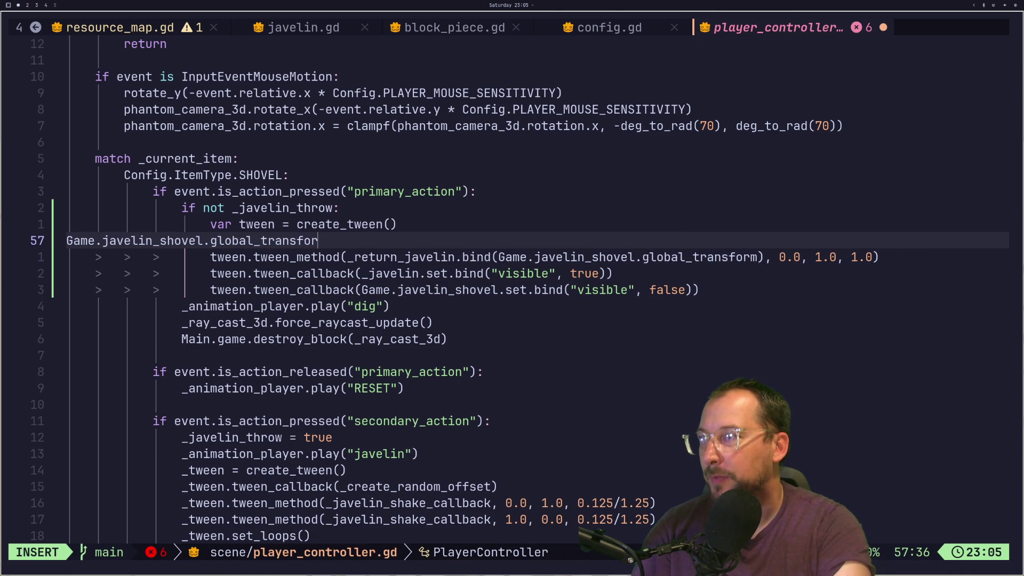
pyautogui.press('BackSpace')
pyautogui.press('BackSpace')
pyautogui.press('BackSpace')
pyautogui.press('BackSpace')
pyautogui.press('BackSpace')
pyautogui.write('d')
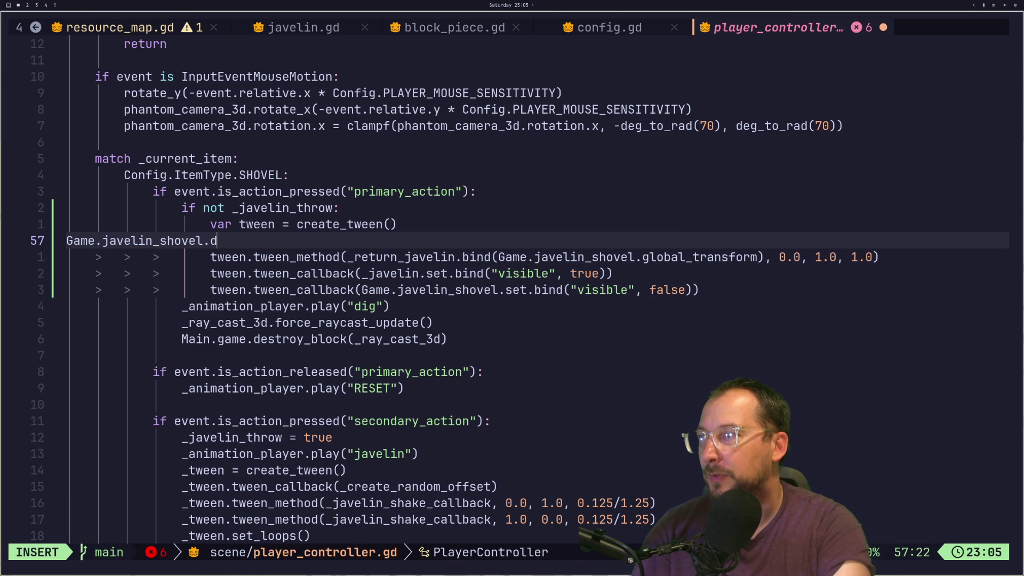
pyautogui.write('isabe')
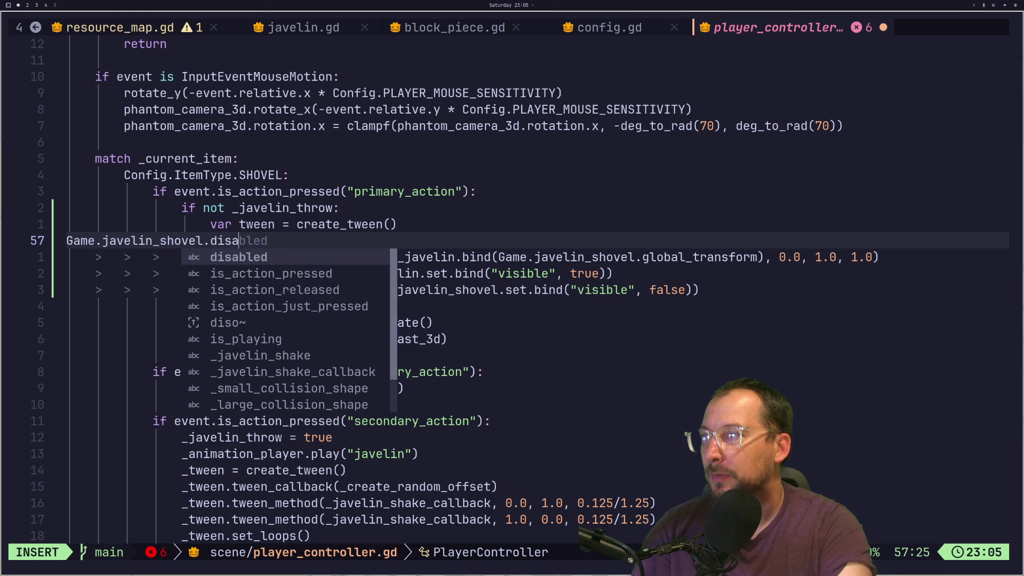
pyautogui.write('le_)')
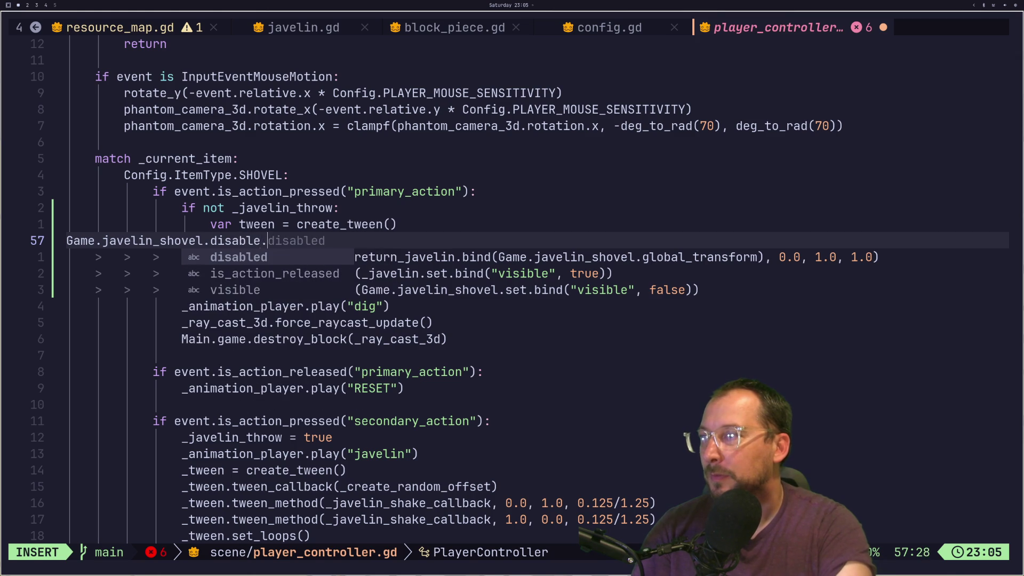
pyautogui.press('Escape')
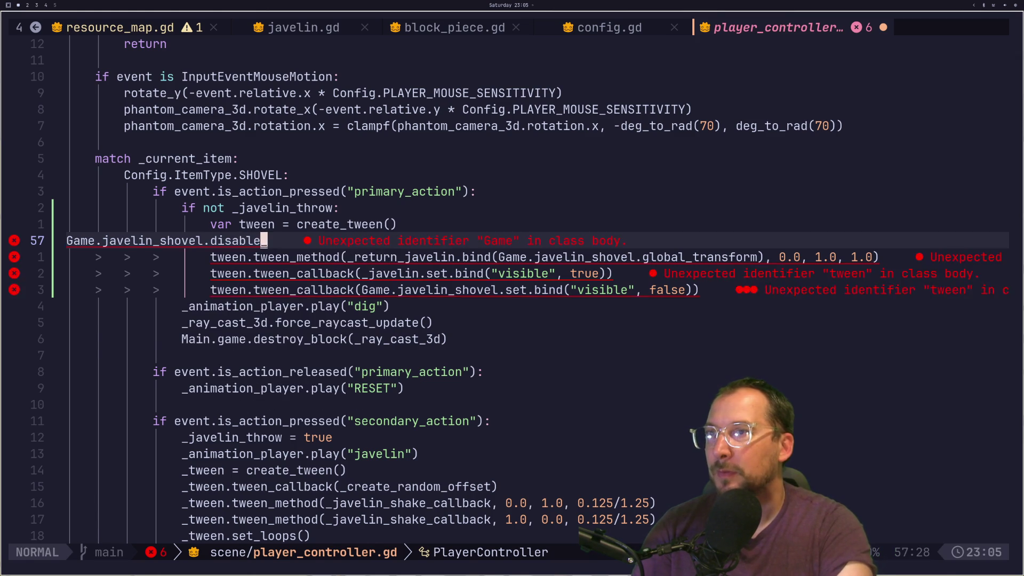
# In javelin.gd, go to the disabled_collision_shapes helper near the file's end and open the command menu.
pyautogui.press('H')
pyautogui.press('H')
pyautogui.press('H')
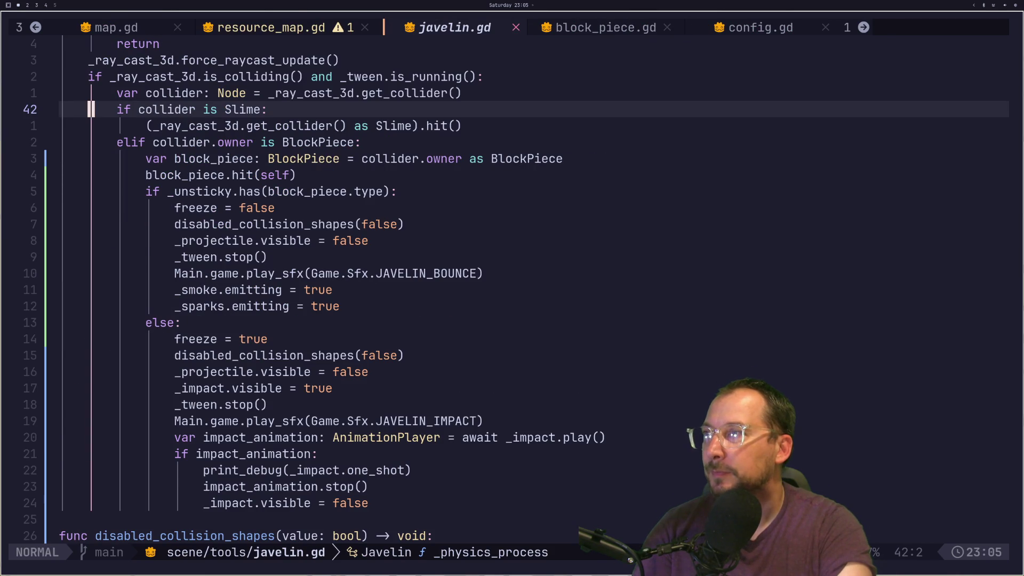
pyautogui.press('G')
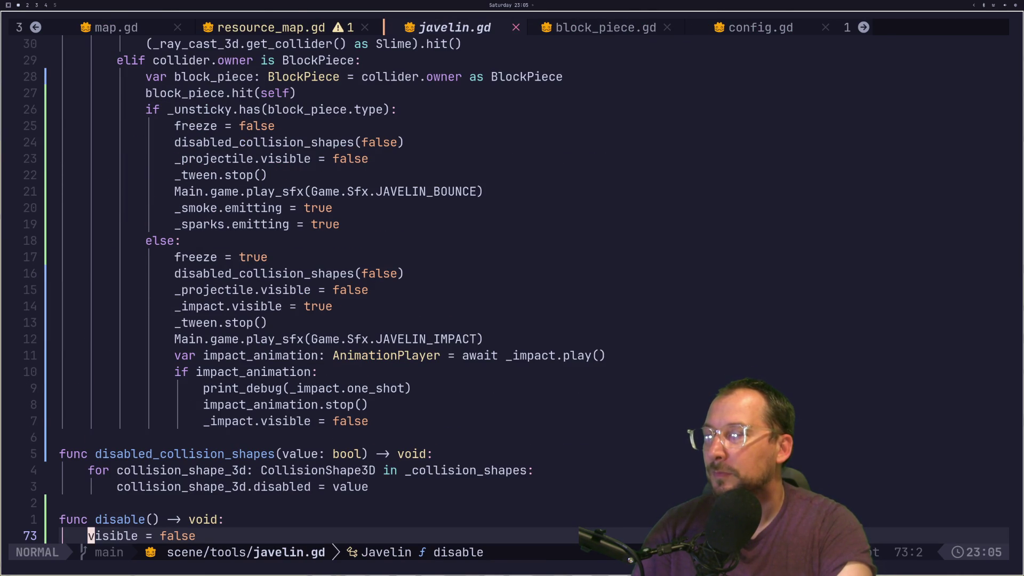
pyautogui.press('k')
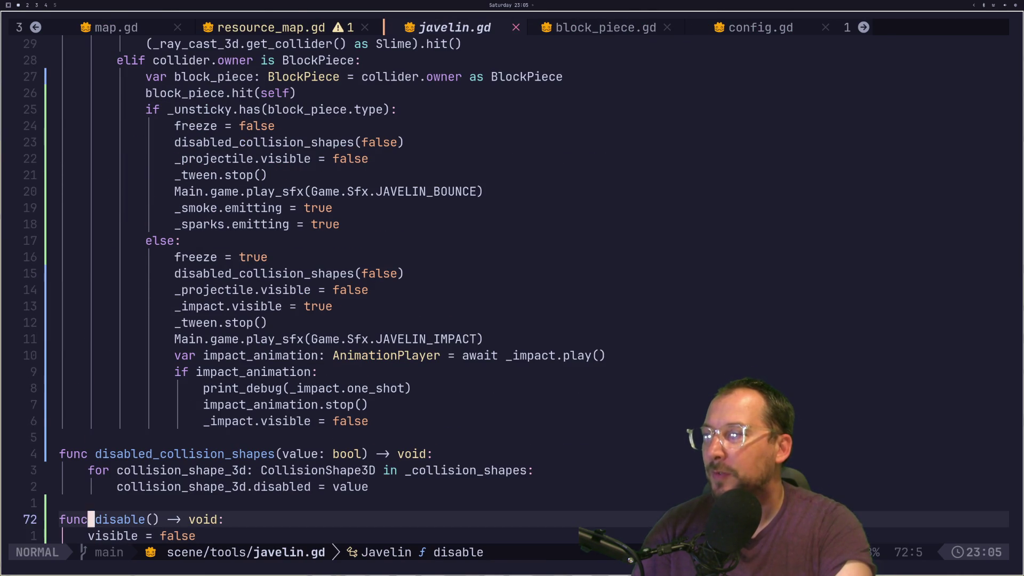
pyautogui.press('k')
pyautogui.press('k')
pyautogui.press('k')
pyautogui.press('k')
pyautogui.press('w')
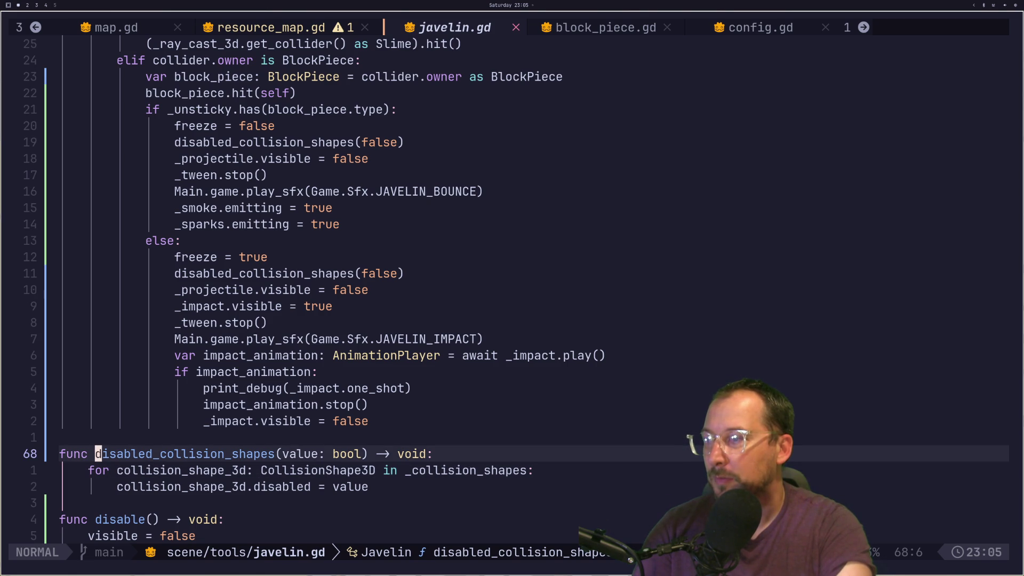
pyautogui.press('space')
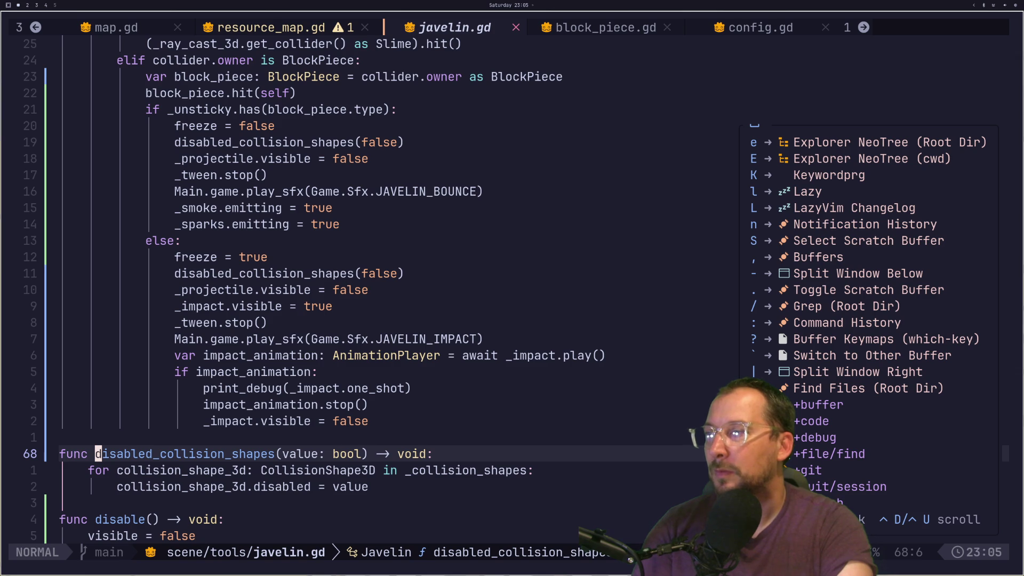
pyautogui.press('Escape')
# Rename disabled_collision_shapes to disable_collision_shapes, save javelin.gd, and continue the call in player_controller.gd.
pyautogui.press('l')
pyautogui.press('l')
pyautogui.press('l')
pyautogui.press('space')
pyautogui.press('c')
pyautogui.press('r')
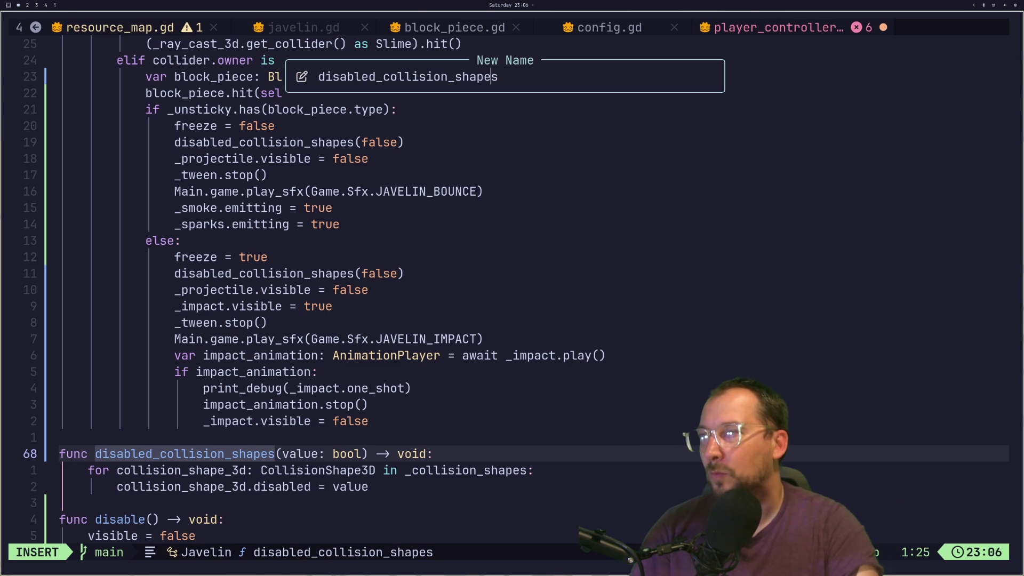
pyautogui.press('BackSpace')
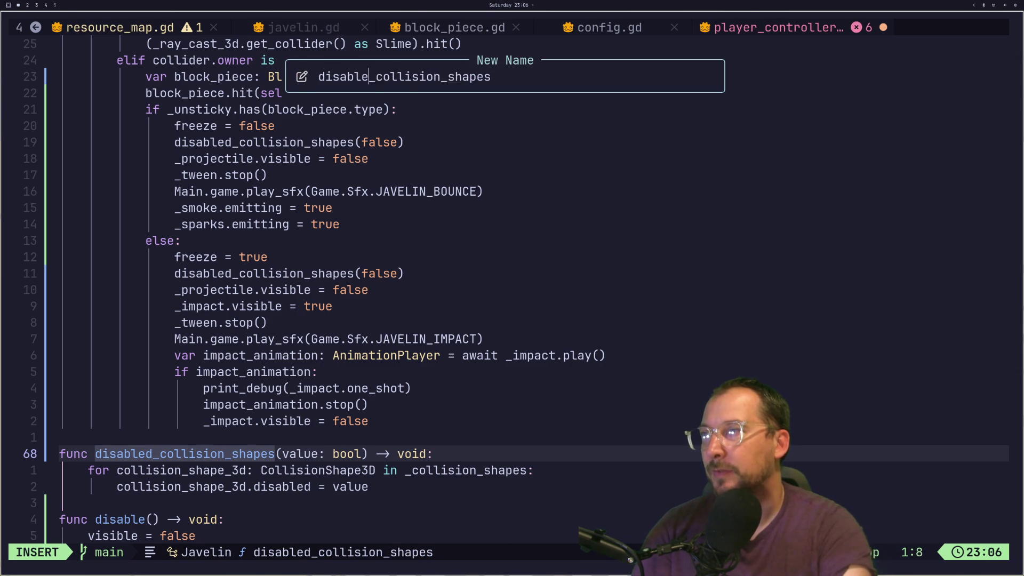
pyautogui.press('Return')
pyautogui.write(':w')
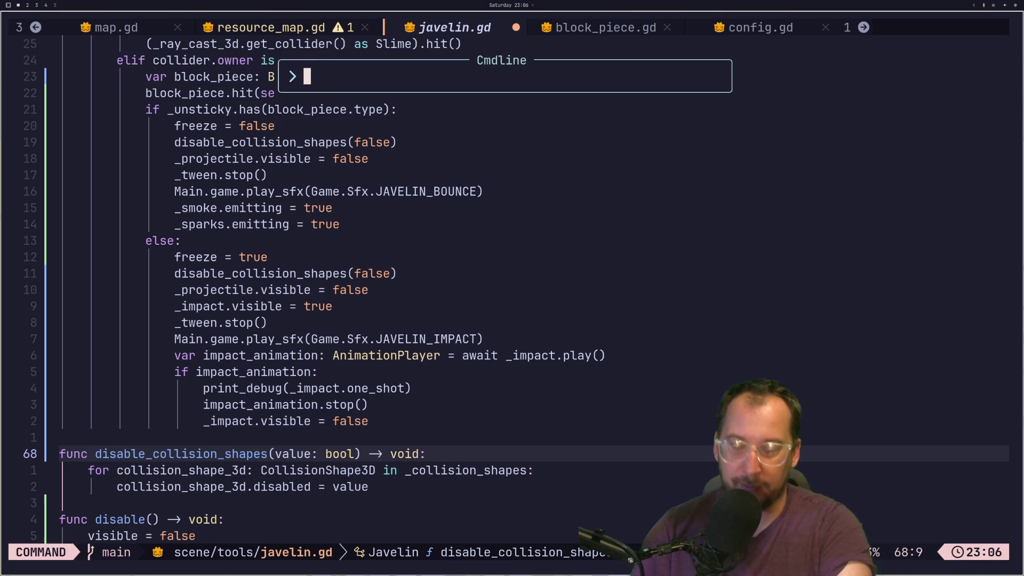
pyautogui.press('Return')
pyautogui.hotkey('shift', 'l')
pyautogui.hotkey('shift', 'l')
pyautogui.hotkey('shift', 'l')
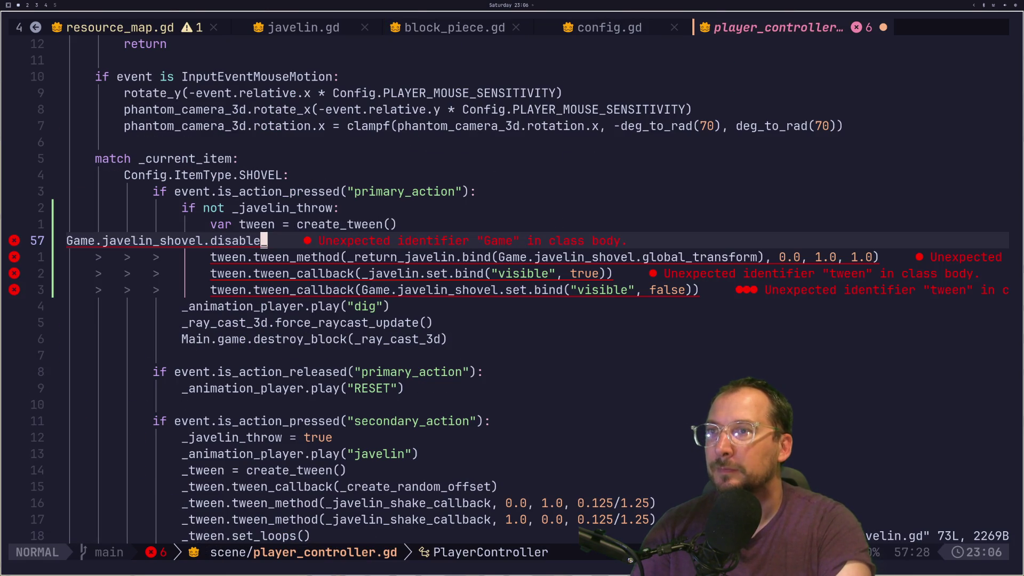
pyautogui.write('able_')
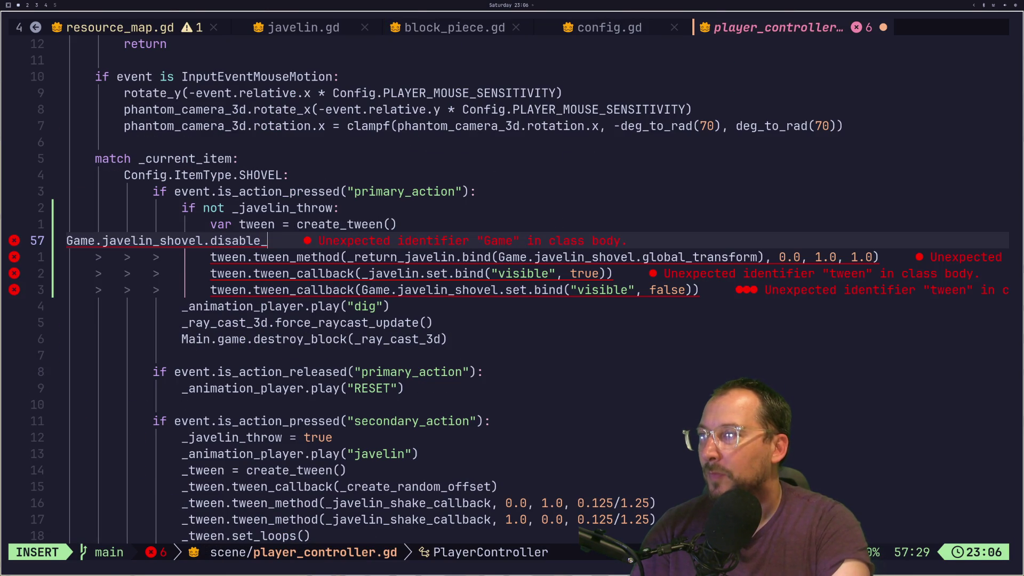
pyautogui.write('collision')
# Complete the line as Game.javelin_shovel.disable_collision_shapes(true).
pyautogui.press('Tab')
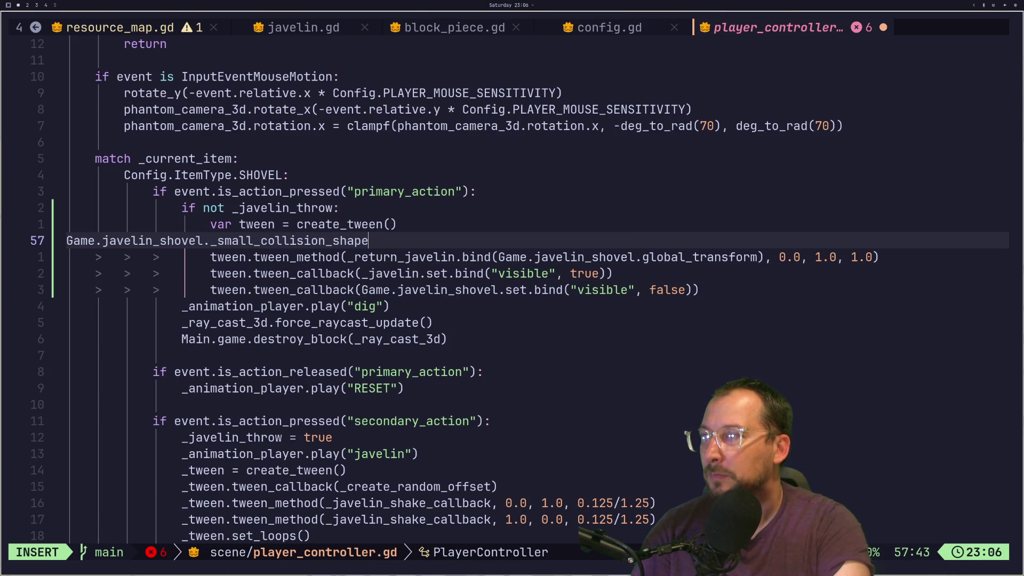
pyautogui.press('Escape')
pyautogui.write('u')
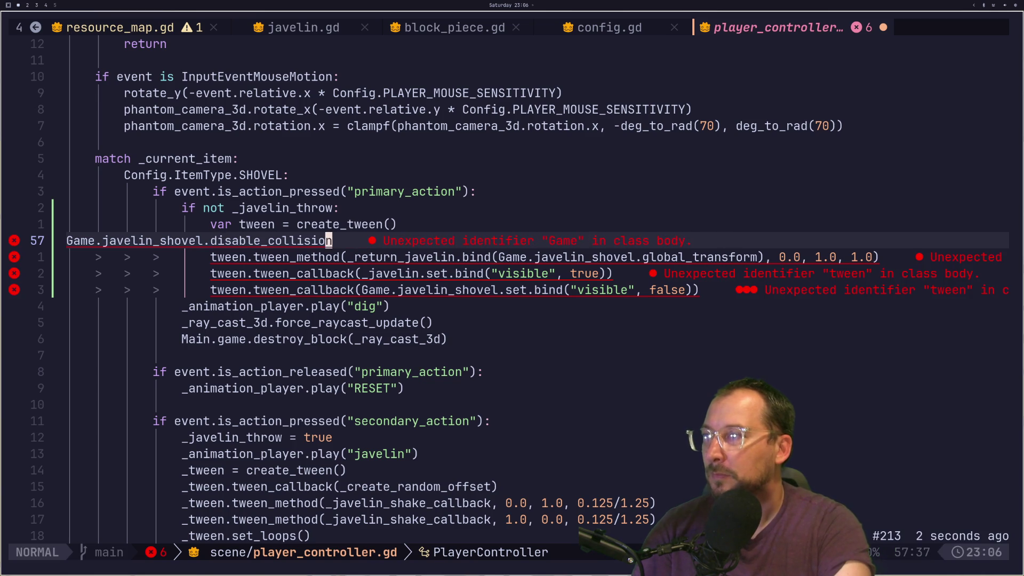
pyautogui.write('a_shapes(')
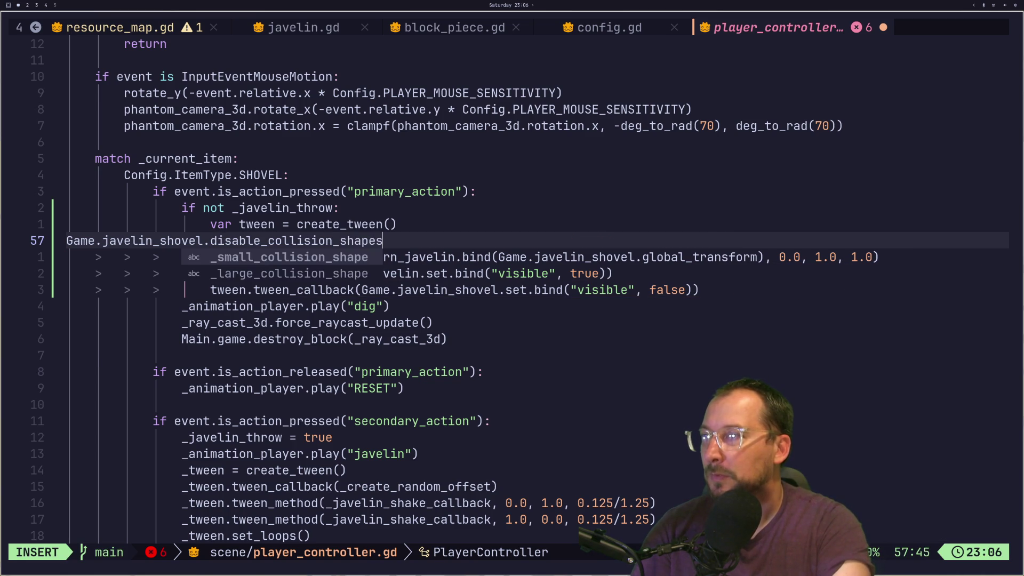
pyautogui.write('truee')
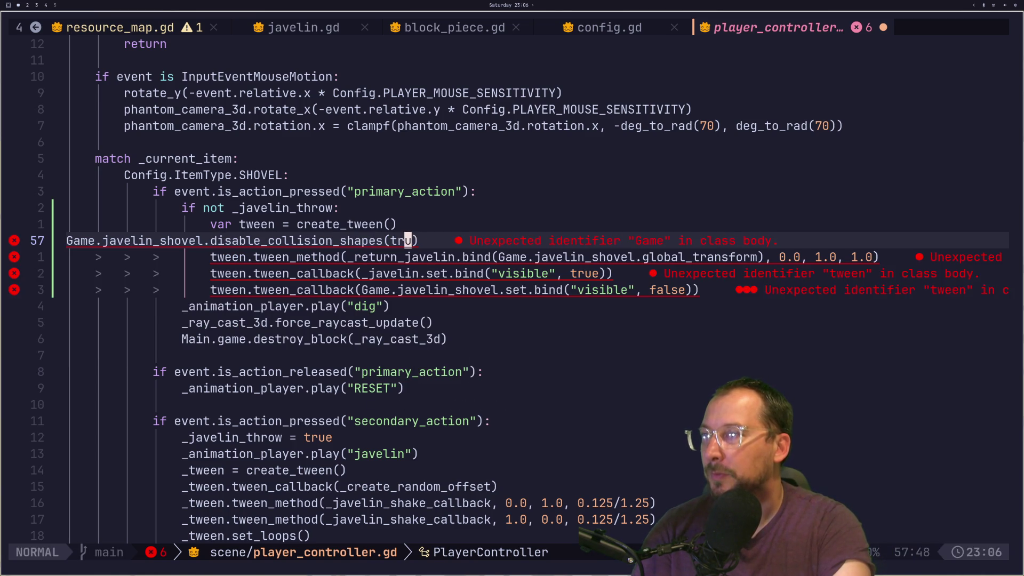
pyautogui.press('BackSpace')
pyautogui.press('Escape')
# Indent the disable_collision_shapes line to match the block and save player_controller.gd.
pyautogui.press('b')
pyautogui.press('b')
pyautogui.press('b')
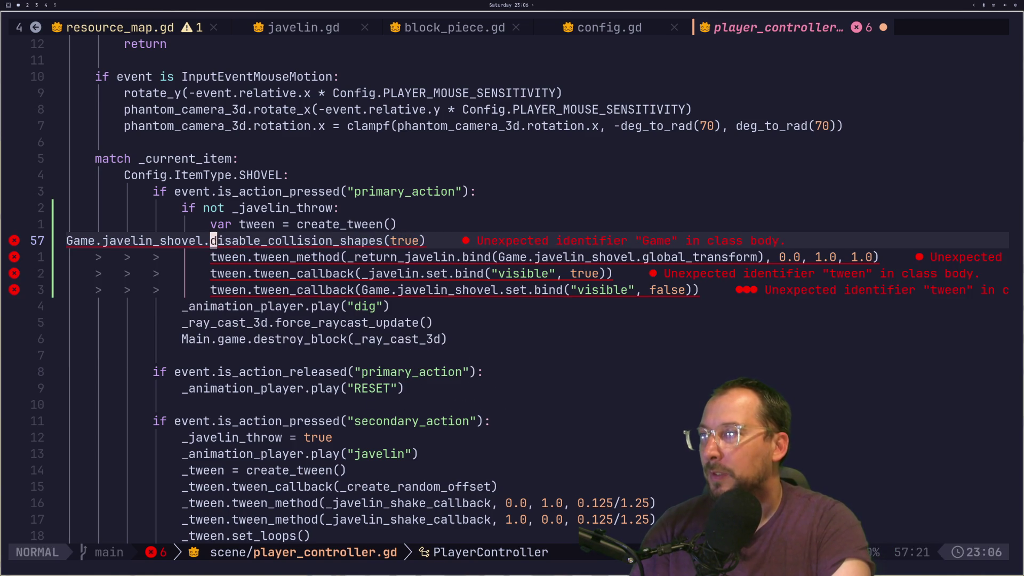
pyautogui.press('i')
pyautogui.press('Escape')
pyautogui.hotkey('shift', 'i')
pyautogui.press('Tab')
pyautogui.press('Tab')
pyautogui.press('Tab')
pyautogui.press('Tab')
pyautogui.press('Escape')
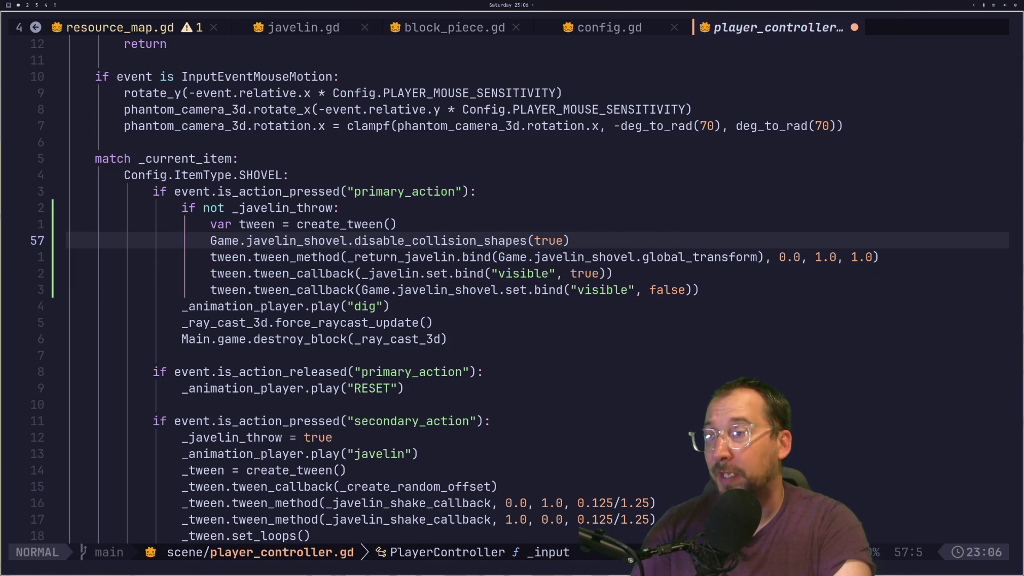
pyautogui.write(':w')
pyautogui.press('Return')
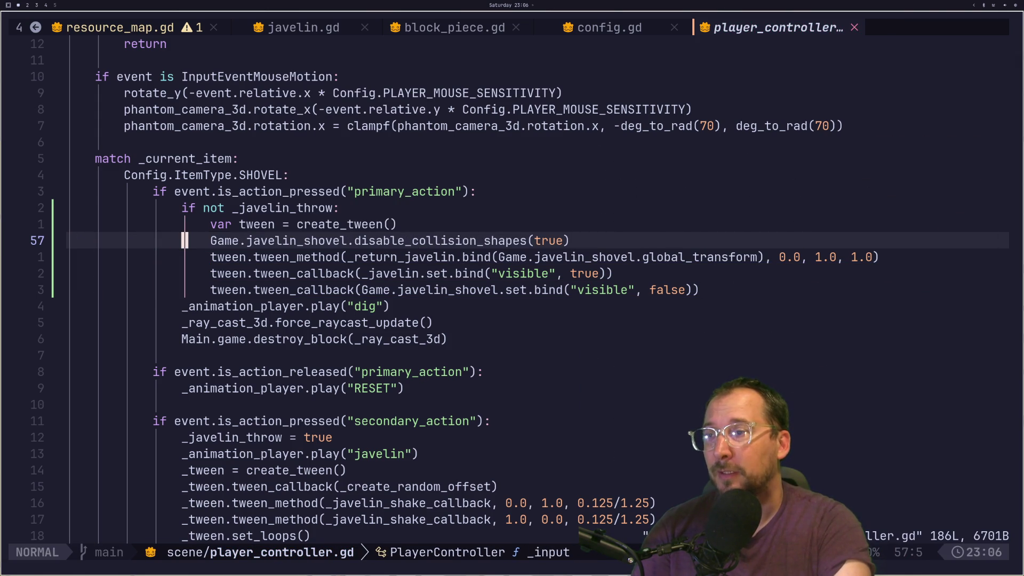
pyautogui.press('super+2')
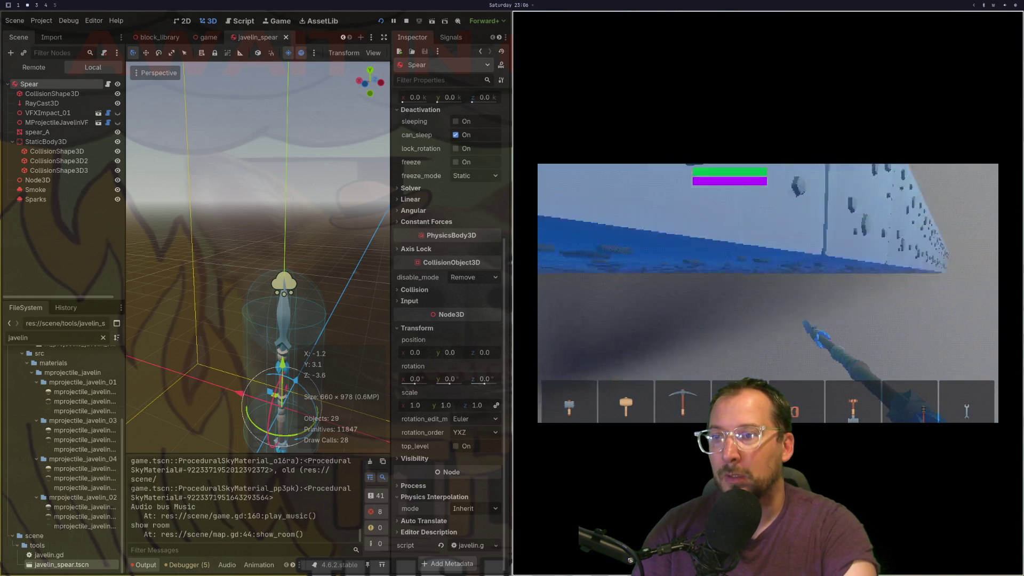
# Relaunch the game with F5 to playtest the javelin, then stop it with F8.
pyautogui.press('F5')
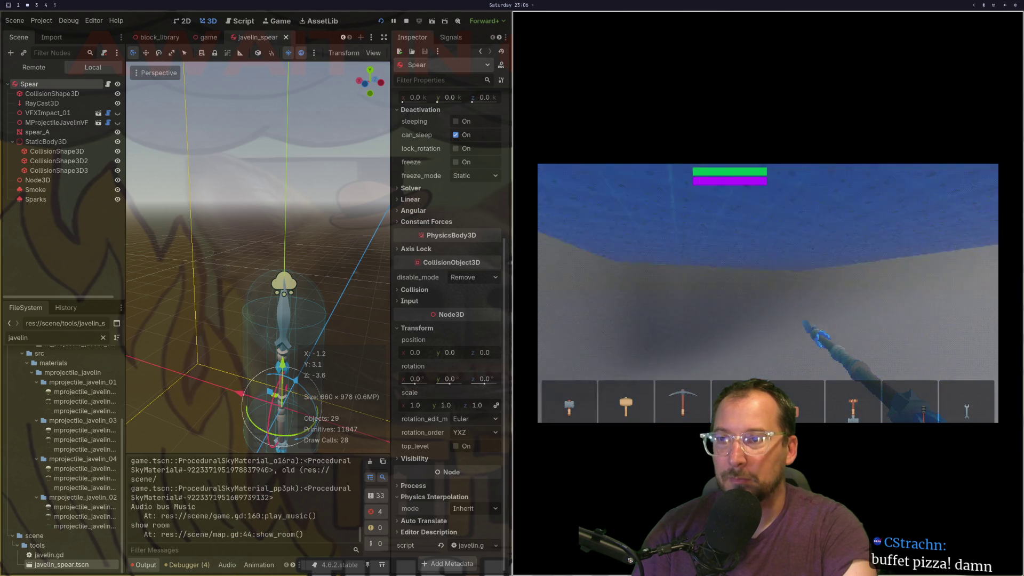
pyautogui.press('F8')
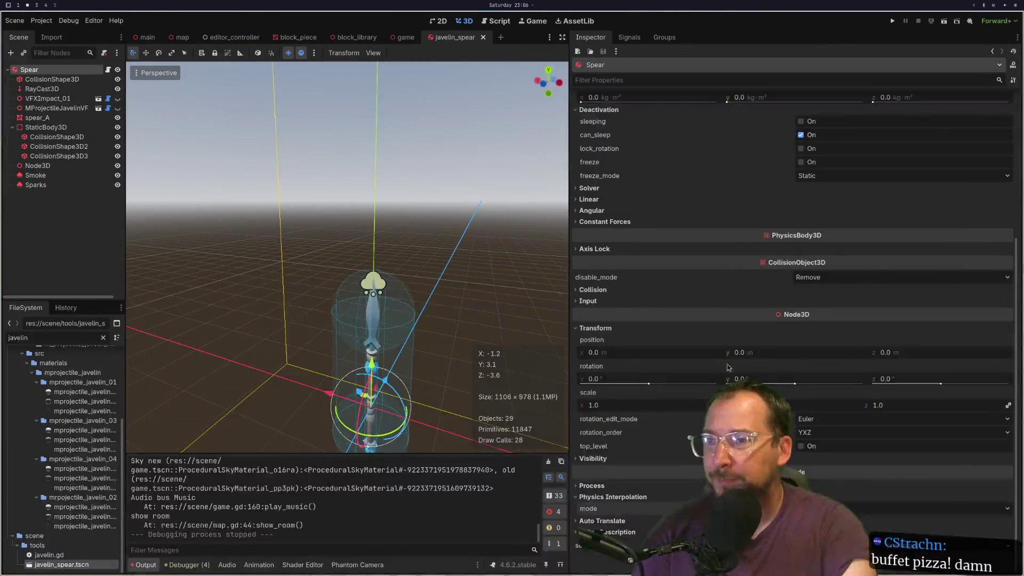
pyautogui.press('super+1')
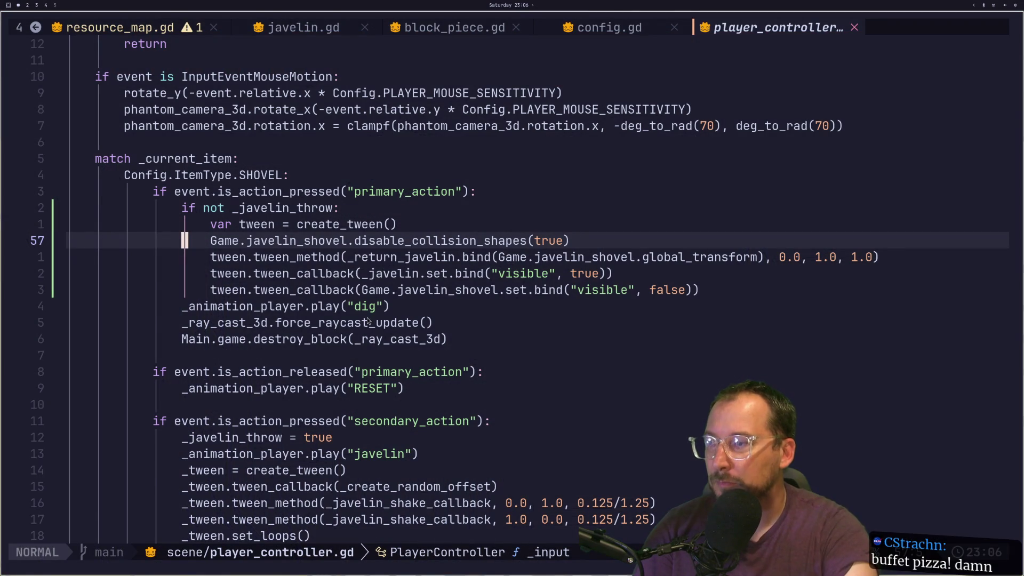
# Close block_piece.gd, config.gd, resource_map.gd, map.gd, game.gd, texture_rect.gd and editor_controller, then show javelin.gd.
pyautogui.scroll(-6, 394, 360)
pyautogui.press('super+2')
pyautogui.press('super+1')
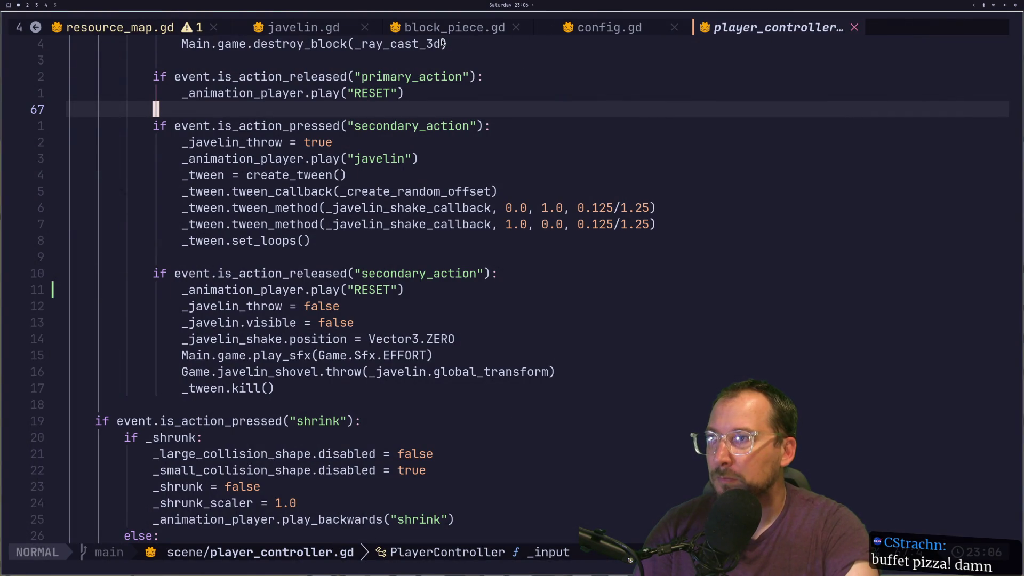
pyautogui.click(515, 27)
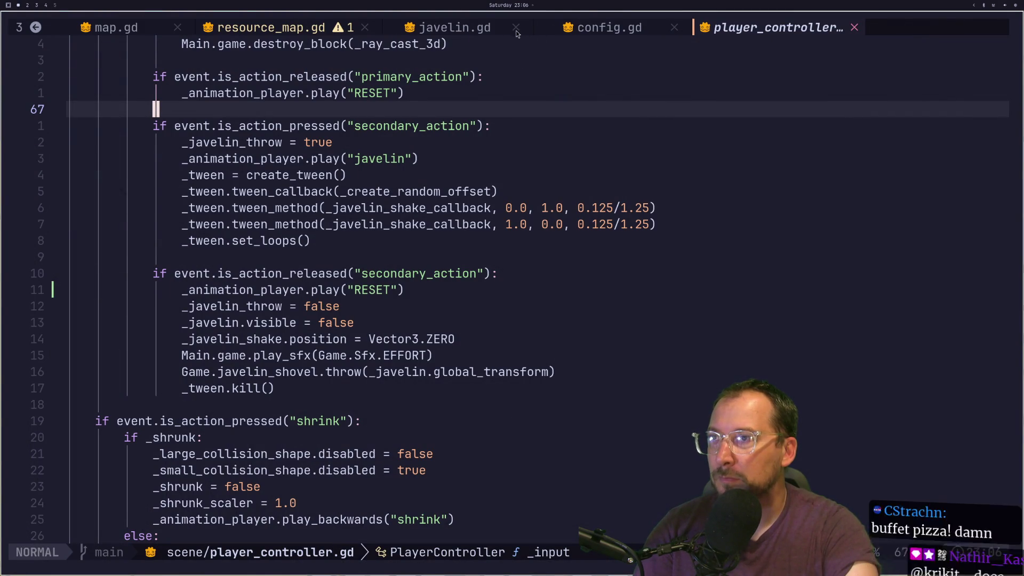
pyautogui.click(674, 27)
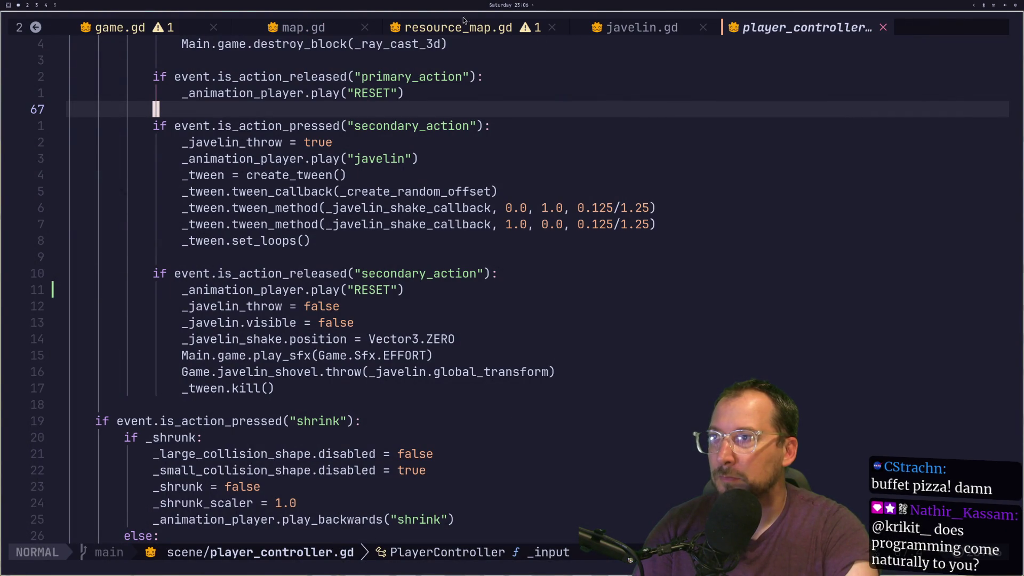
pyautogui.click(550, 28)
pyautogui.click(556, 30)
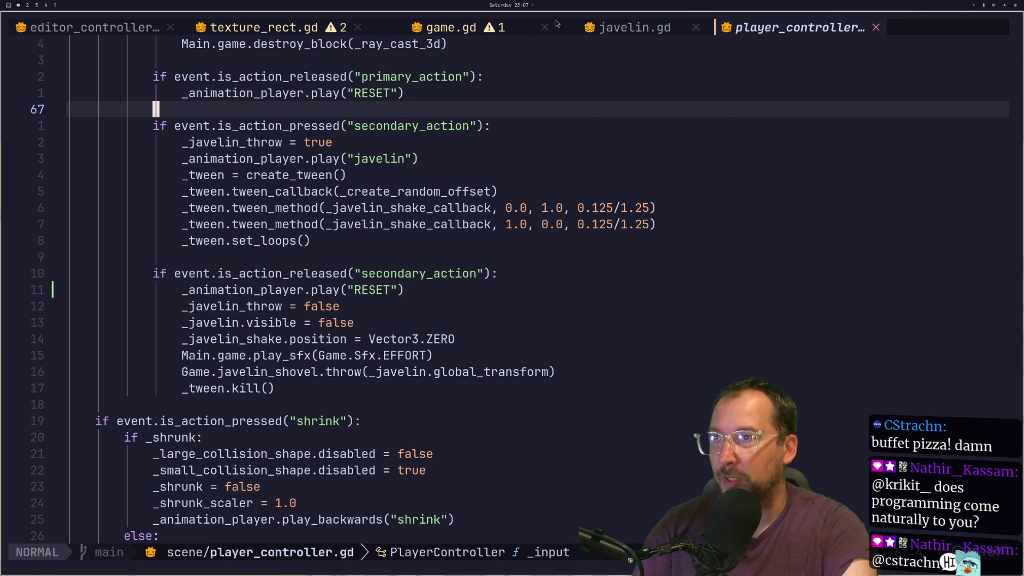
pyautogui.click(545, 27)
pyautogui.click(357, 27)
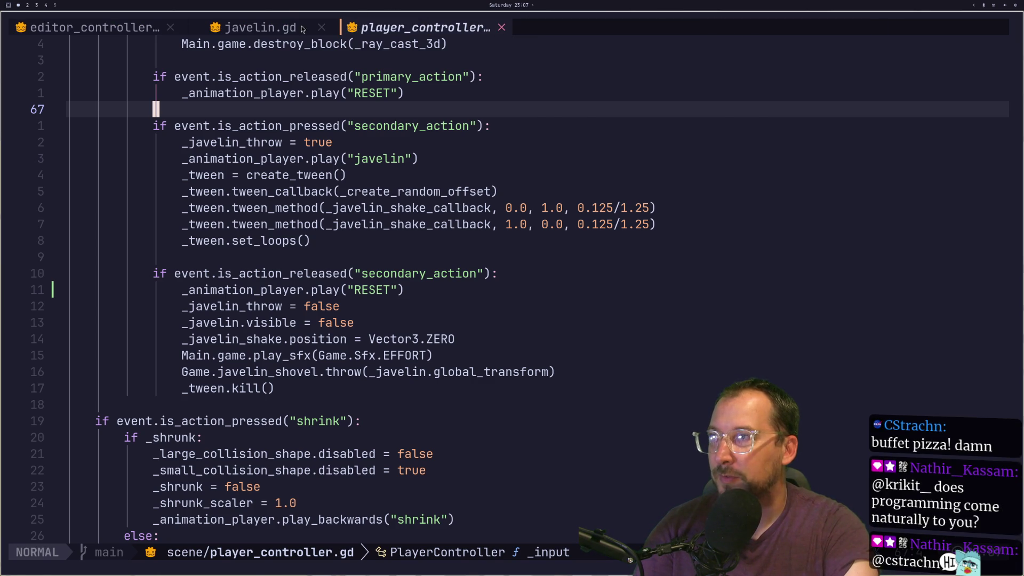
pyautogui.click(171, 28)
pyautogui.click(89, 30)
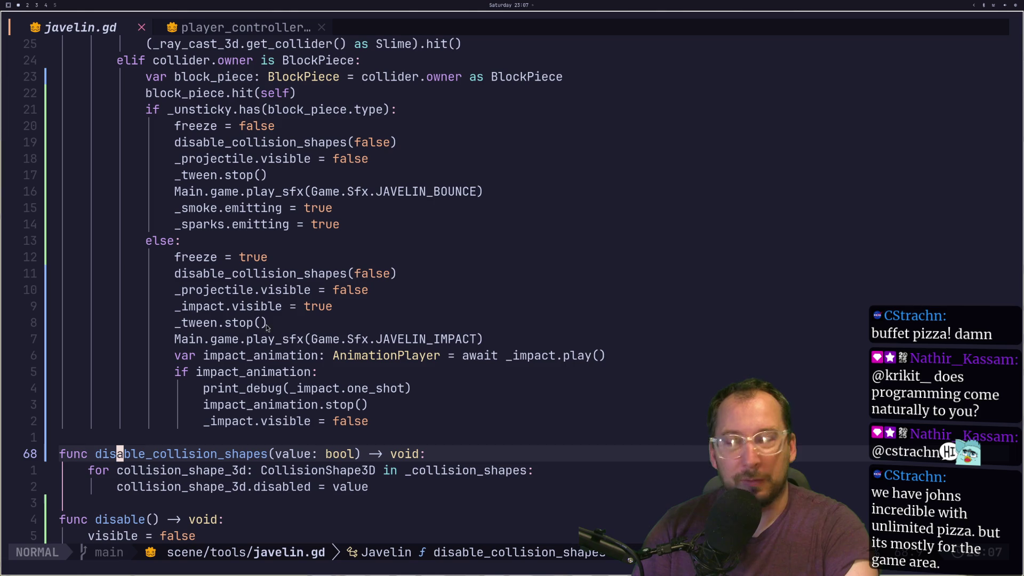
pyautogui.click(192, 472)
pyautogui.scroll(-1, 194, 475)
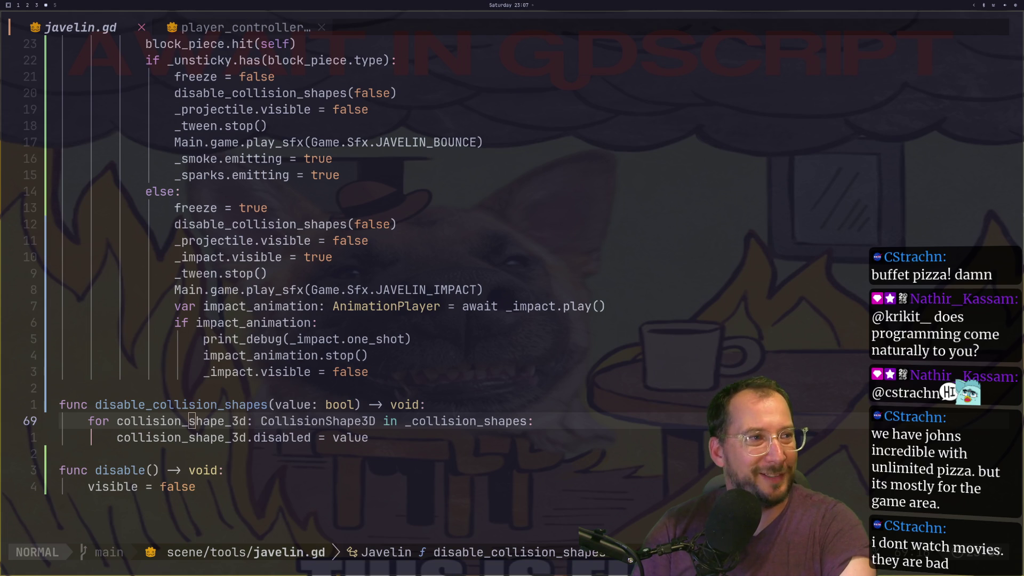
pyautogui.moveTo(987, 197)
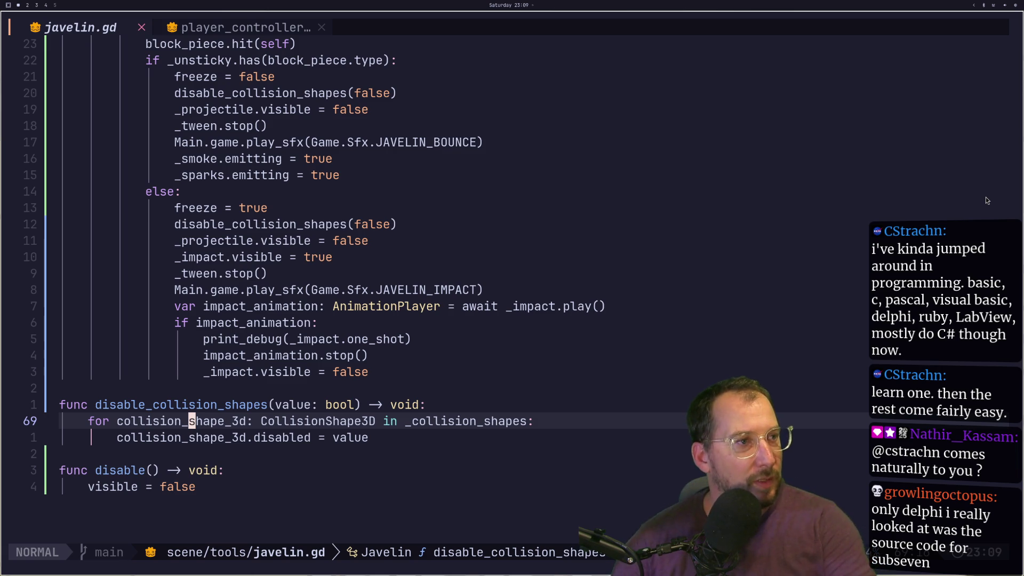
# Back in the Godot editor, widen the spear scene's 3D view, then stop the playtest with F8.
pyautogui.press('super+2')
pyautogui.press('super+3')
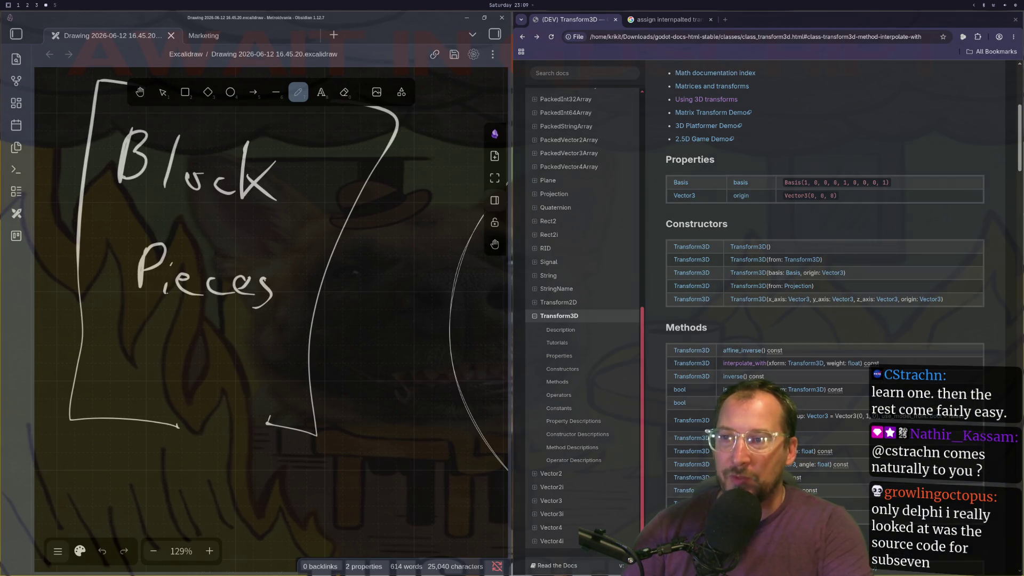
pyautogui.press('super+2')
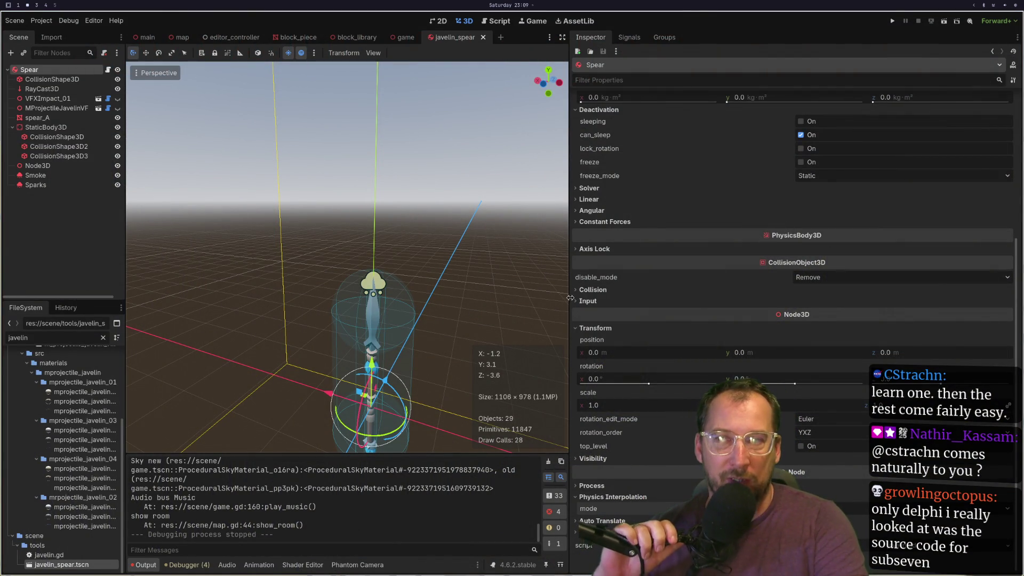
pyautogui.moveTo(569, 297)
pyautogui.mouseDown()
pyautogui.moveTo(804, 286)
pyautogui.moveTo(792, 283)
pyautogui.mouseUp()
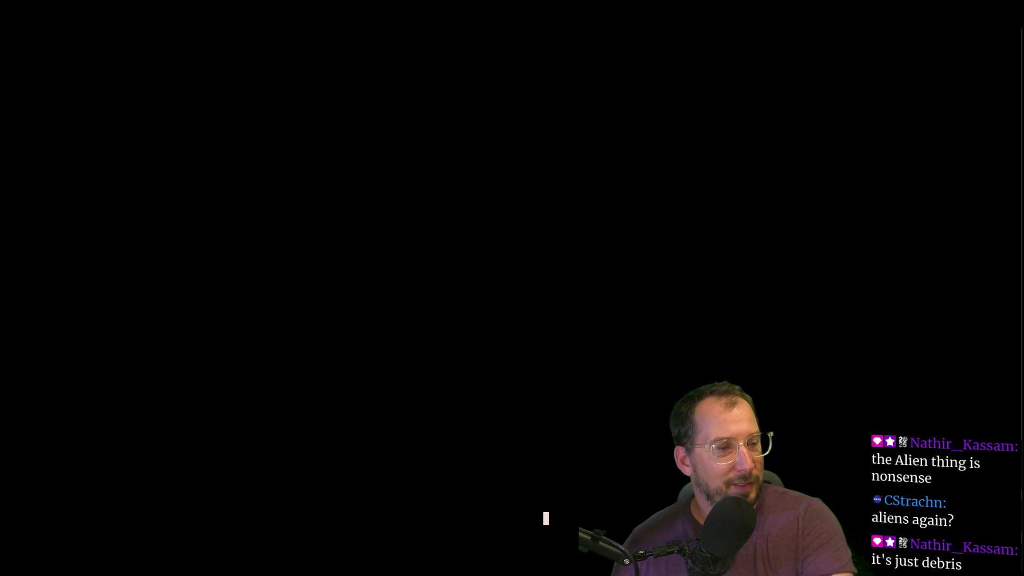
pyautogui.press('F8')
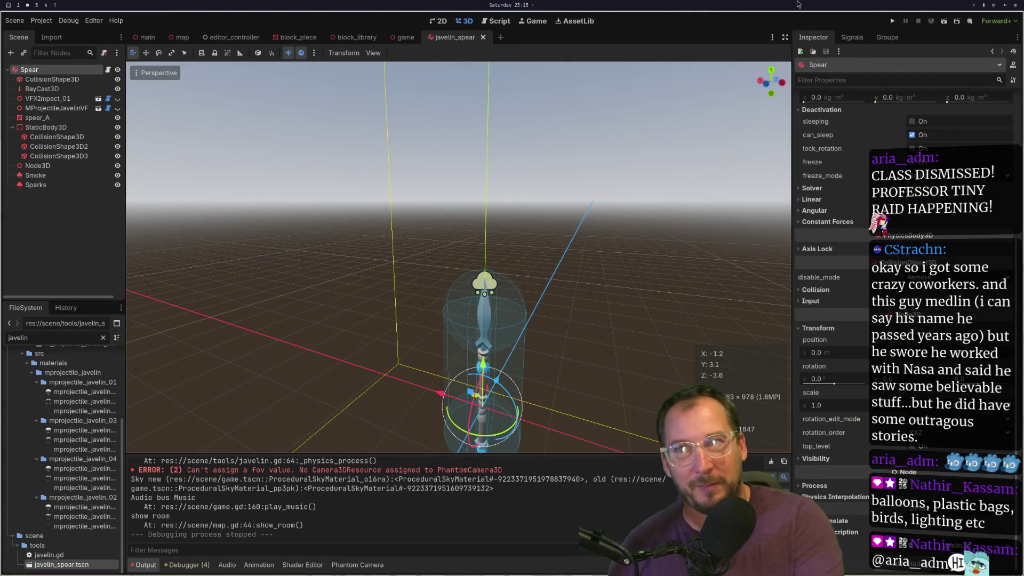
# Run the game again from the Godot editor to playtest the javelin.
pyautogui.click(891, 21)
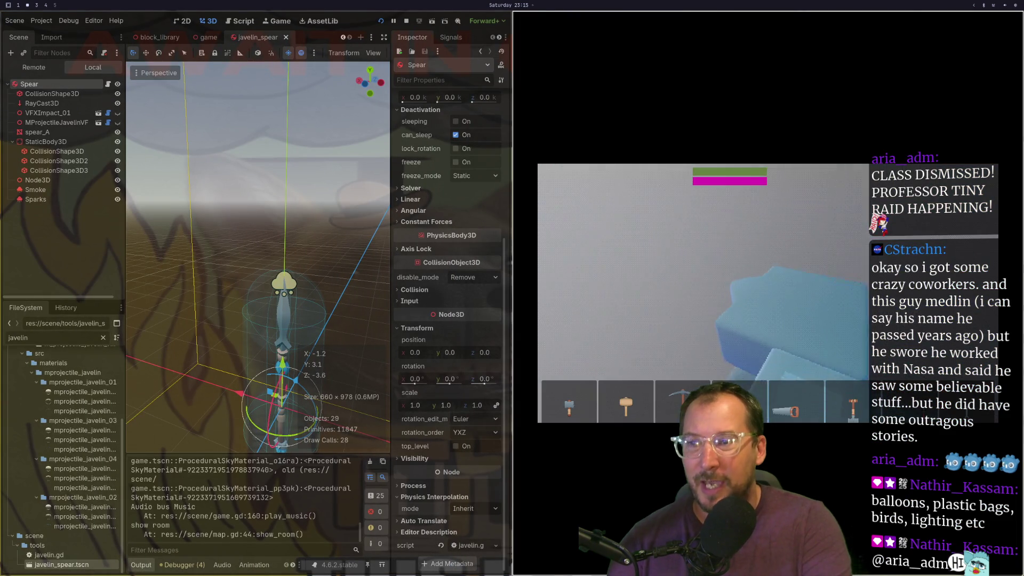
# Throw the javelin at a block and make the game window fill the screen.
pyautogui.click(703, 292)
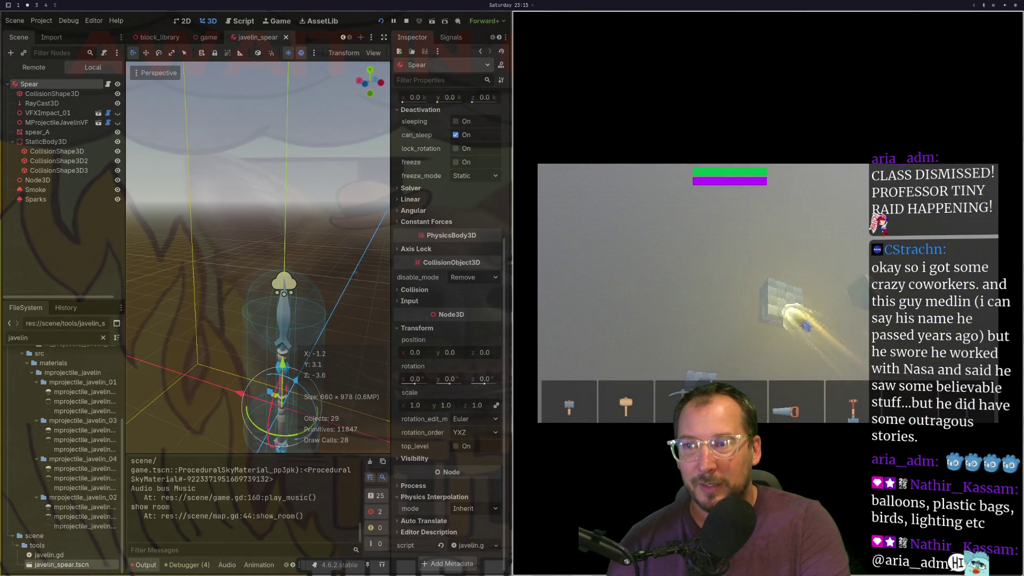
pyautogui.press('super+f')
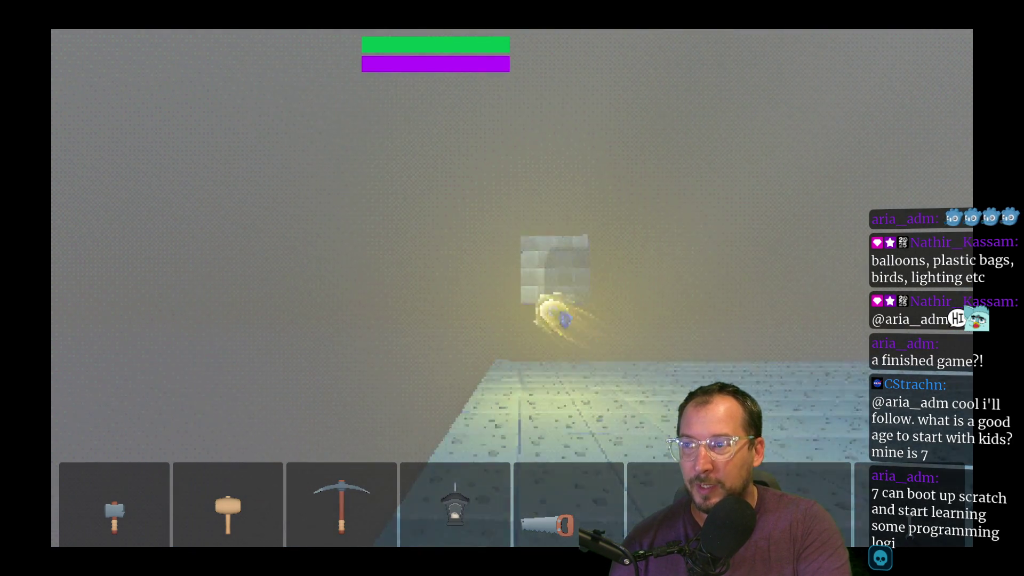
# Throw the javelin ten times at the floating blocks, then stop the game with F8.
pyautogui.click(543, 340)
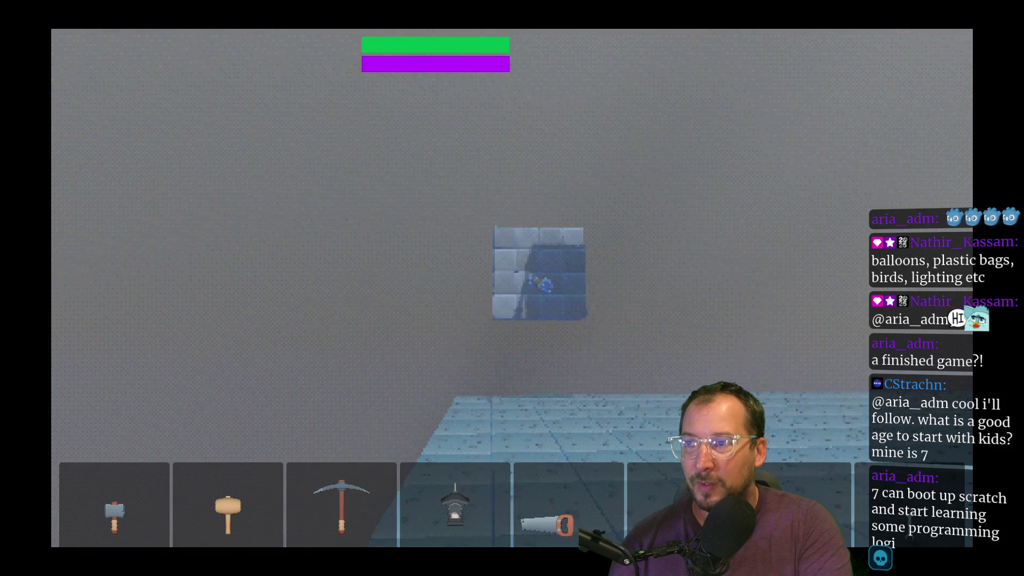
pyautogui.click(550, 263)
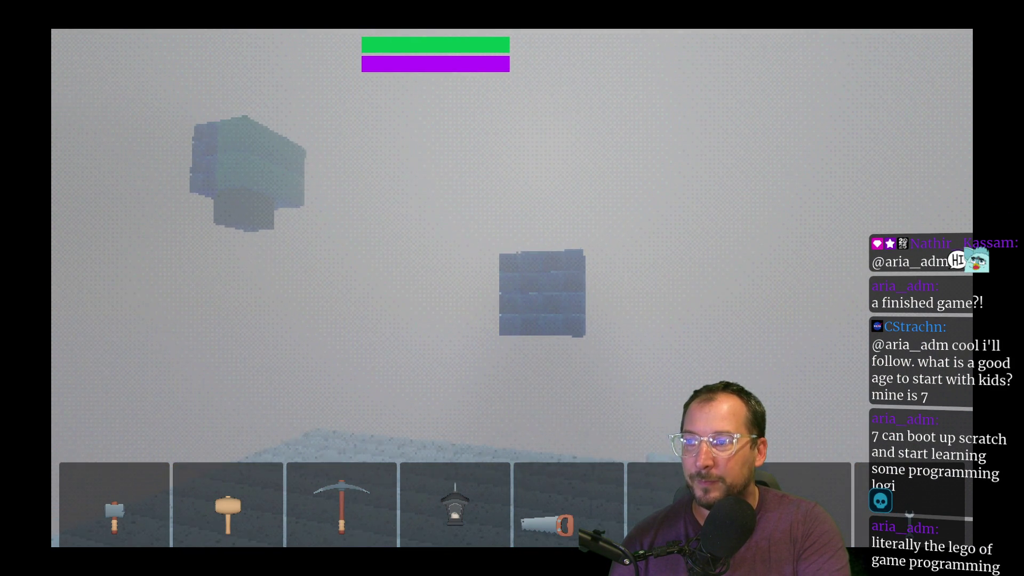
pyautogui.click(547, 277)
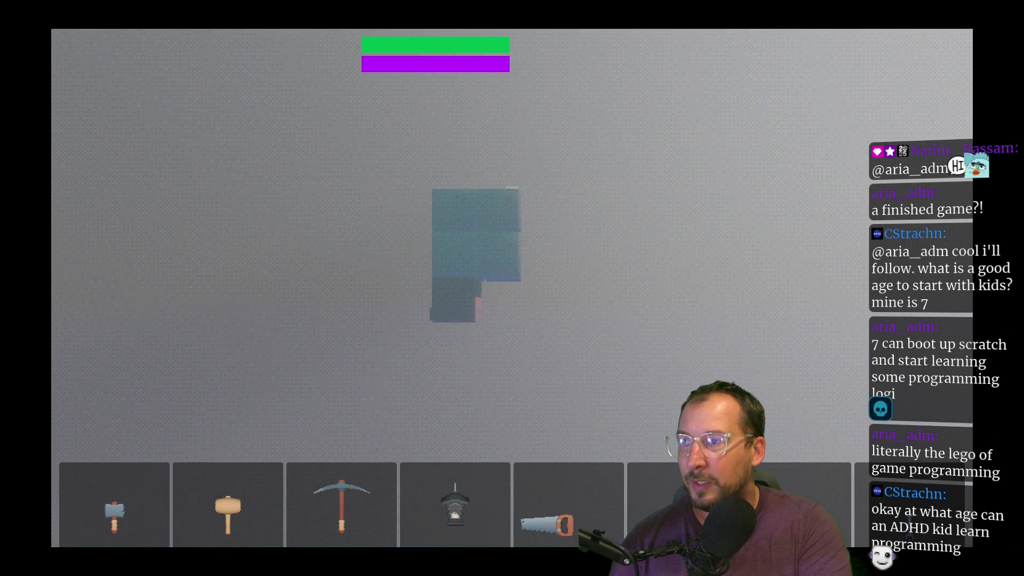
pyautogui.click(512, 288)
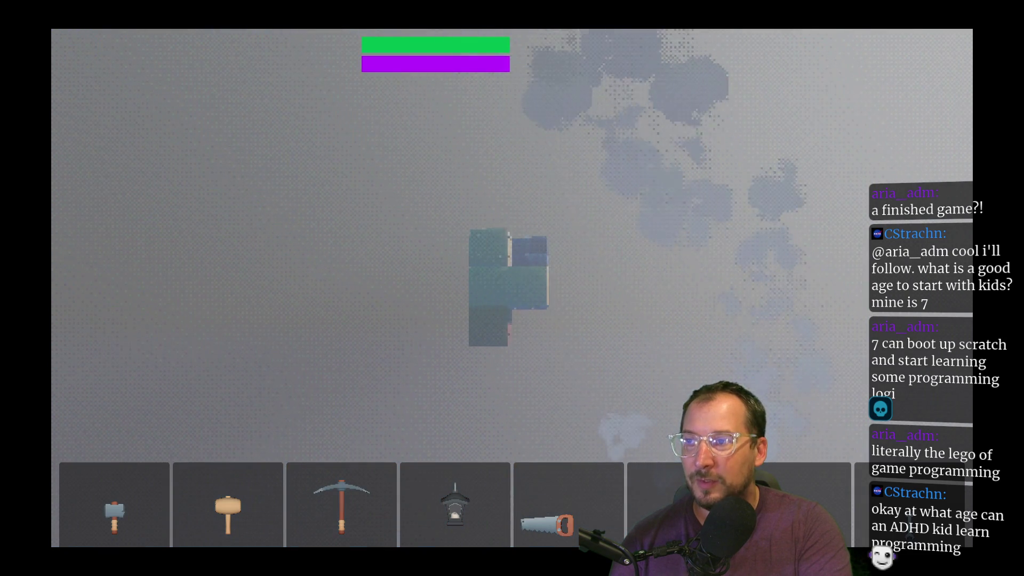
pyautogui.click(512, 288)
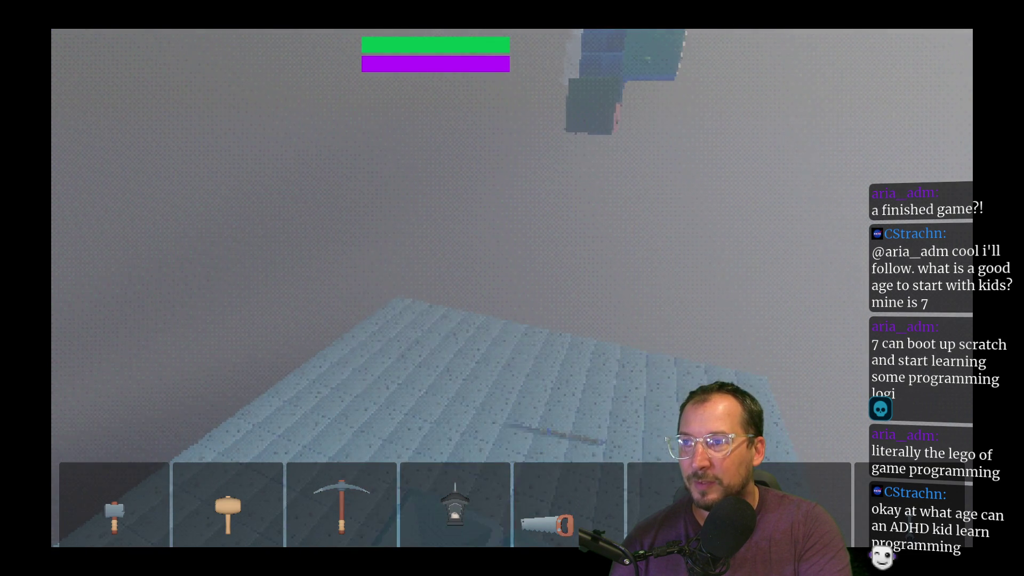
pyautogui.click(512, 288)
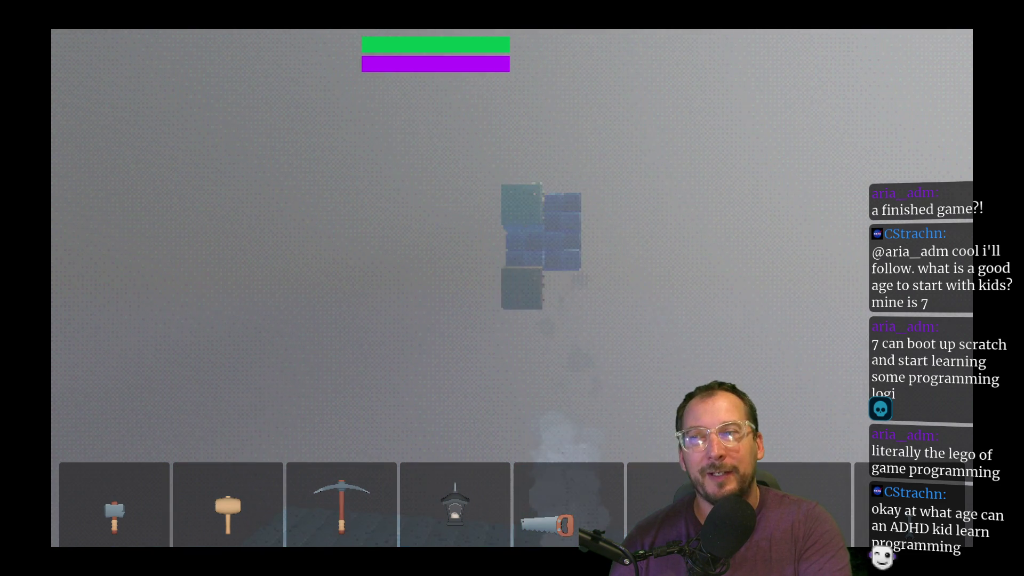
pyautogui.click(512, 288)
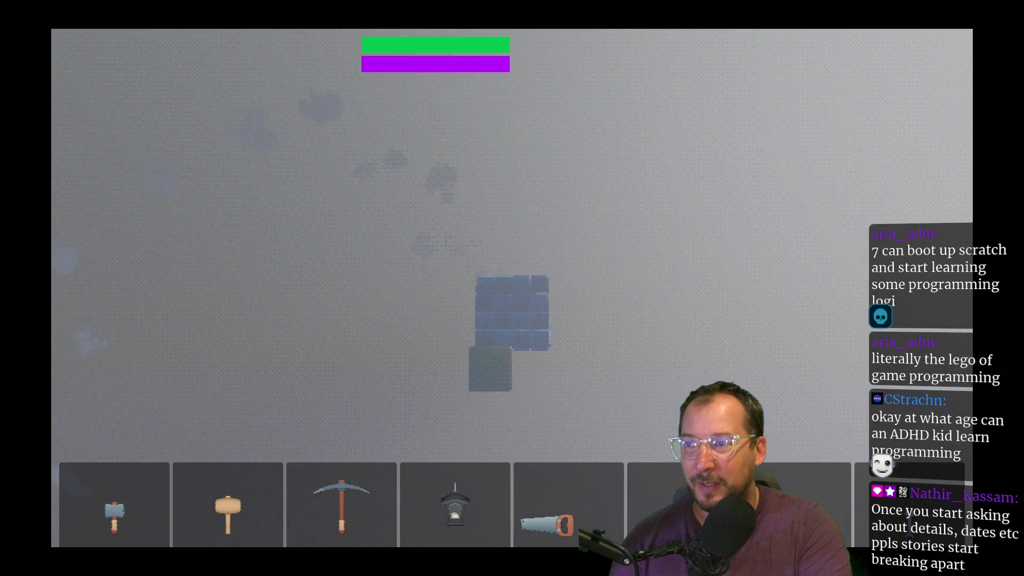
pyautogui.click(512, 288)
pyautogui.click(512, 287)
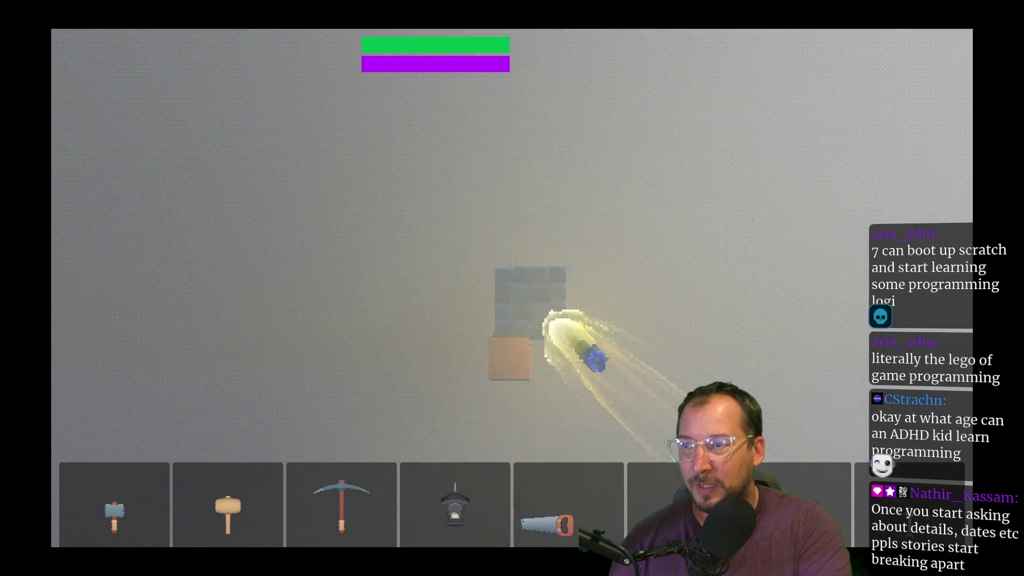
pyautogui.click(512, 288)
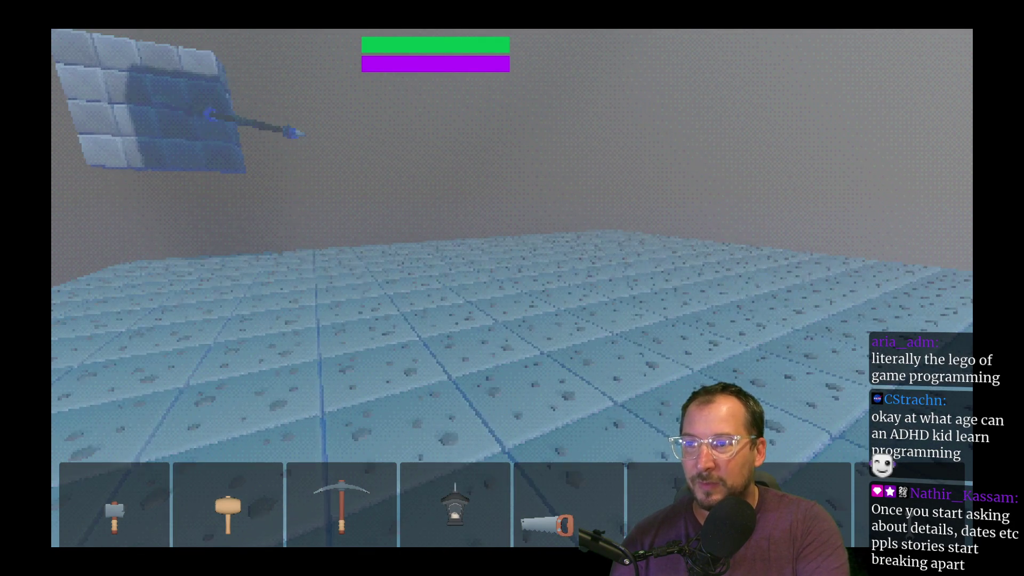
pyautogui.press('F8')
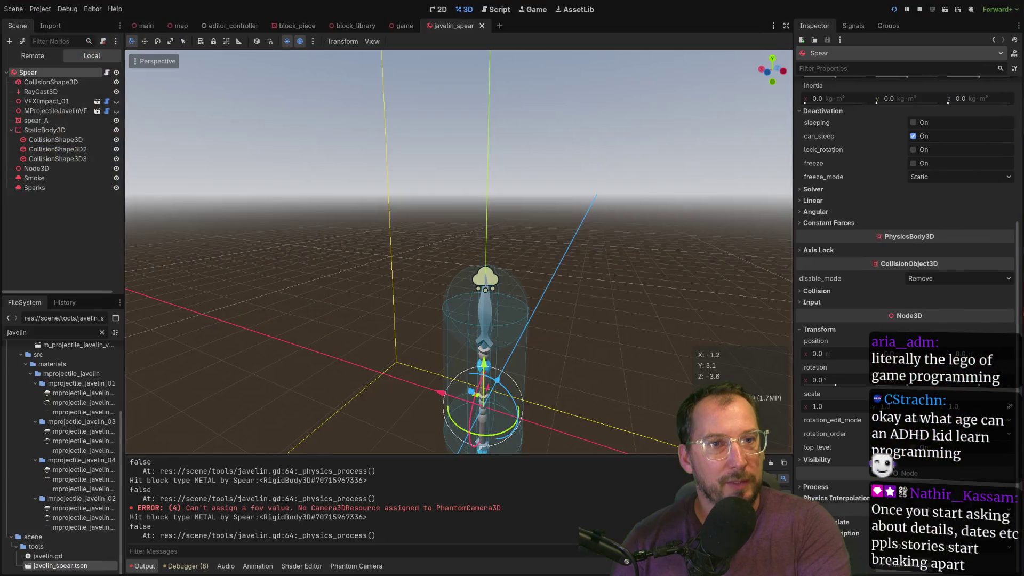
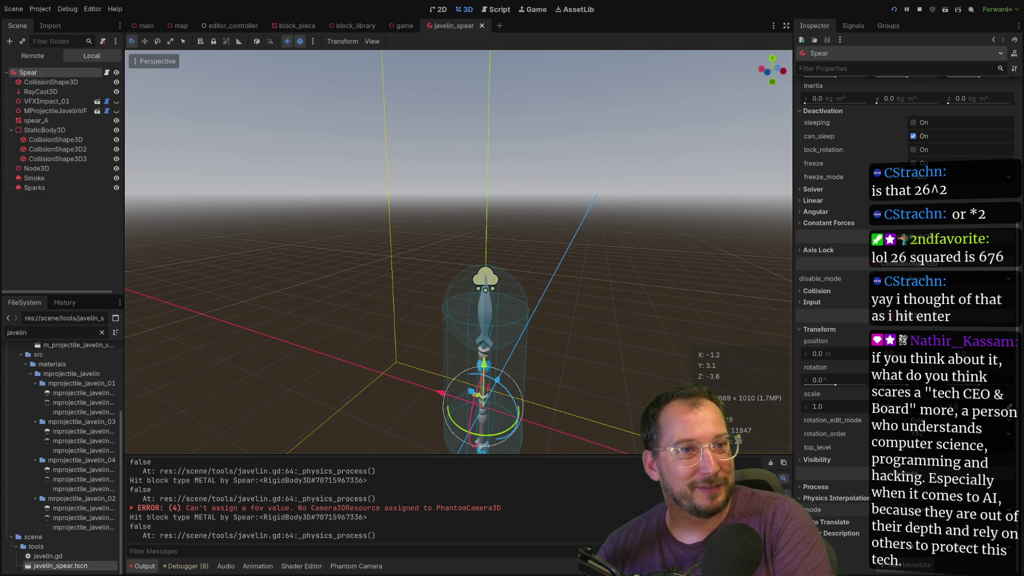
# Switch to the Twitch browser and make it and the stream video fill the screen.
pyautogui.hotkey('alt', 'Tab')
pyautogui.press('F11')
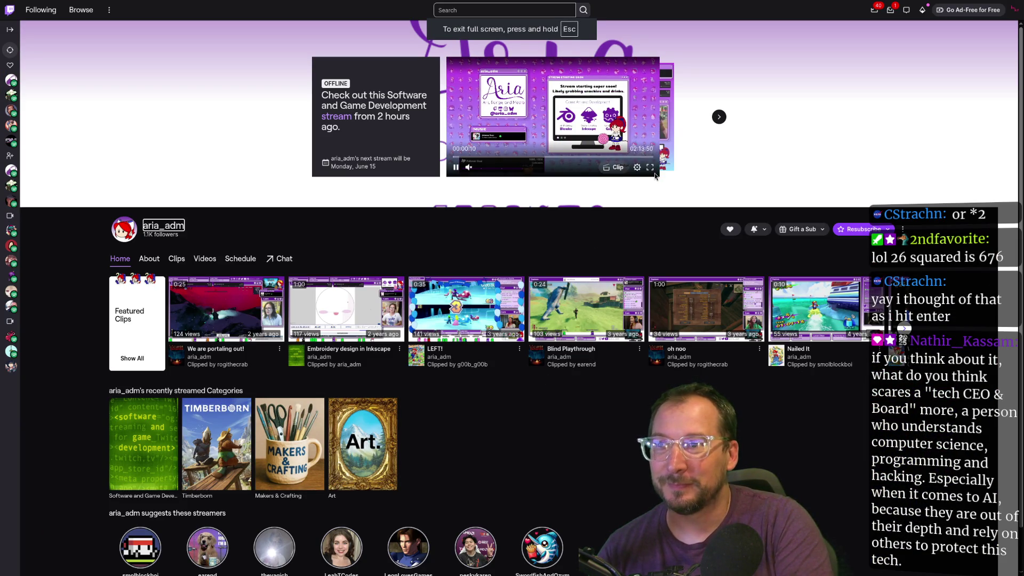
pyautogui.click(650, 167)
# Skim the past stream recording by jumping ahead and back along the seek bar.
pyautogui.click(485, 555)
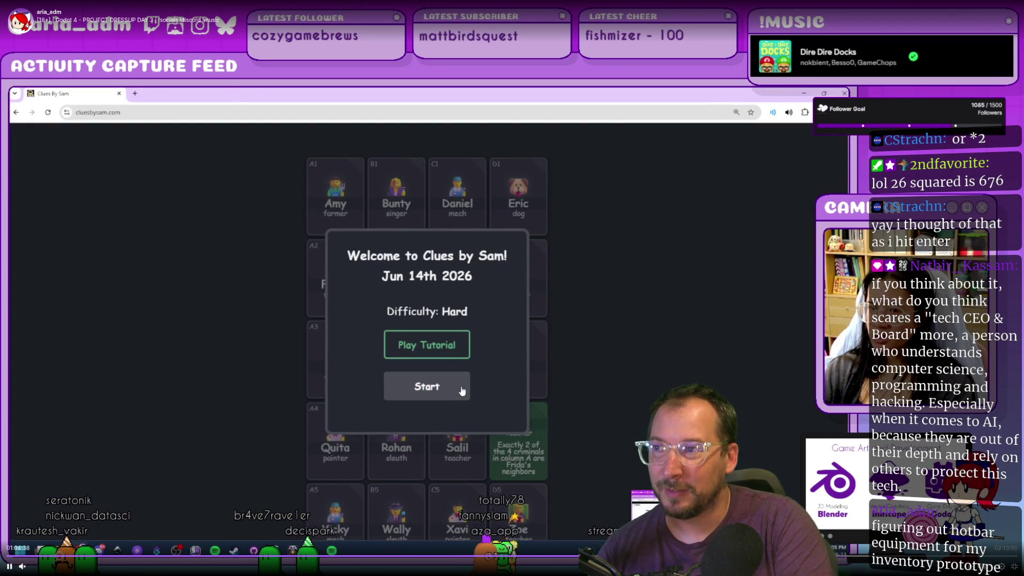
pyautogui.click(665, 556)
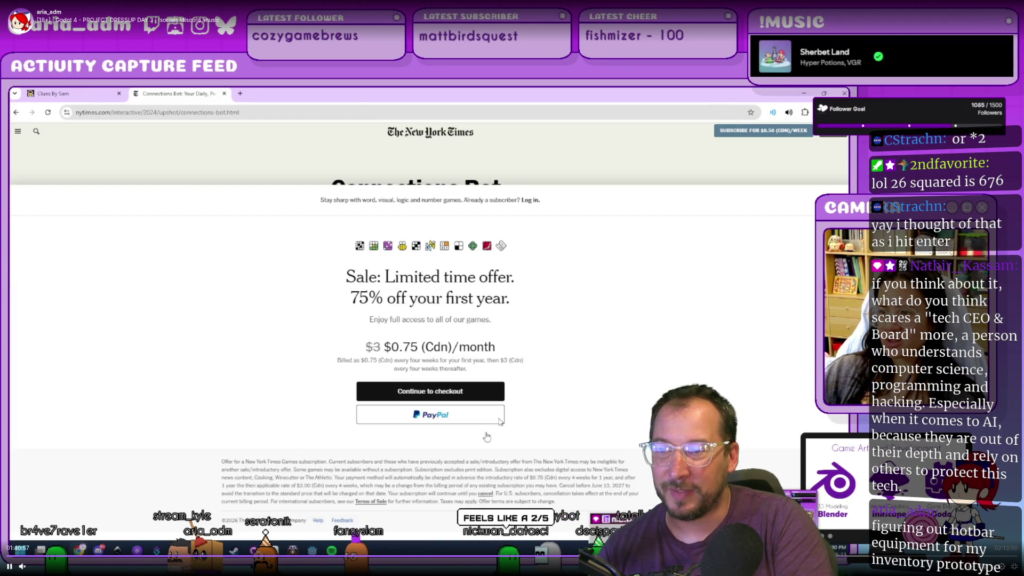
pyautogui.hotkey('alt', 'Tab')
pyautogui.press('Return')
pyautogui.press('Return')
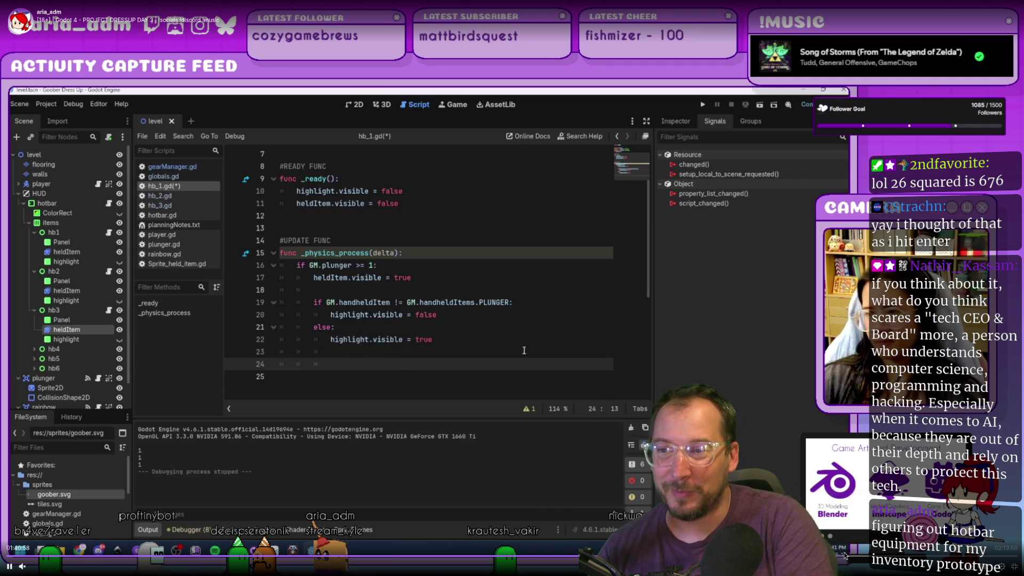
pyautogui.click(854, 556)
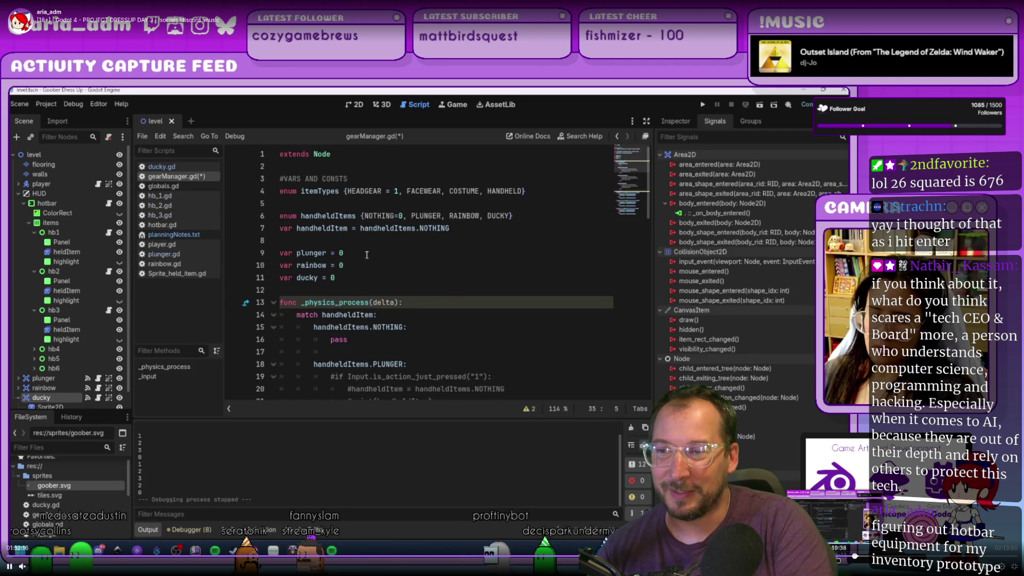
pyautogui.click(844, 556)
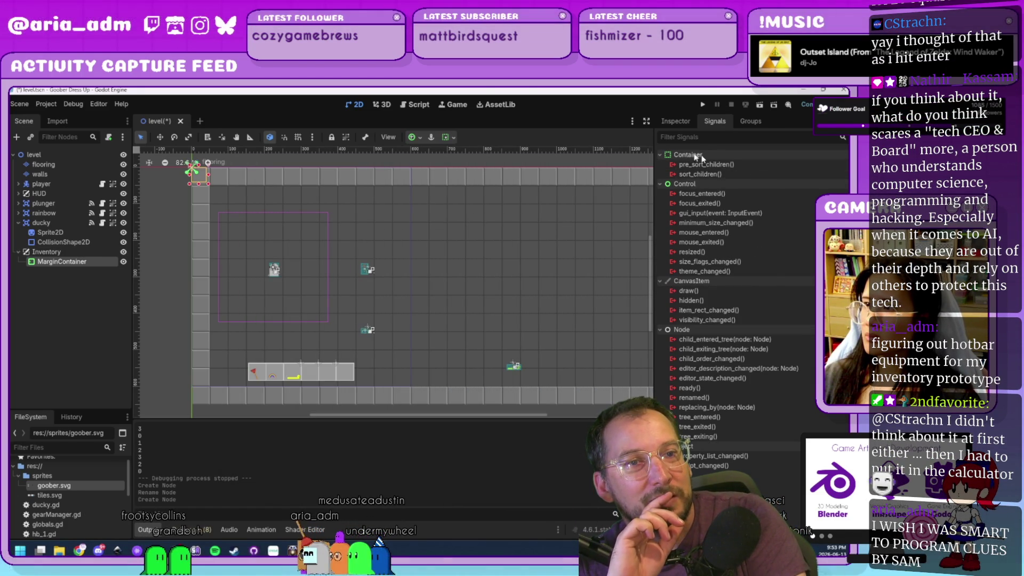
# Exit full-screen playback and shrink the browser to a window beside the Godot editor.
pyautogui.moveTo(773, 462)
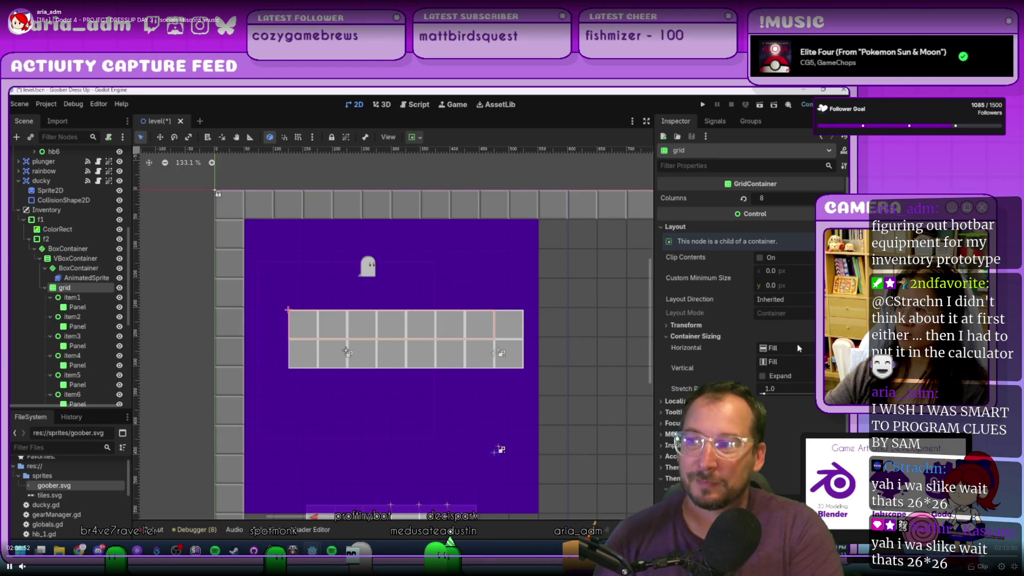
pyautogui.doubleClick(565, 355)
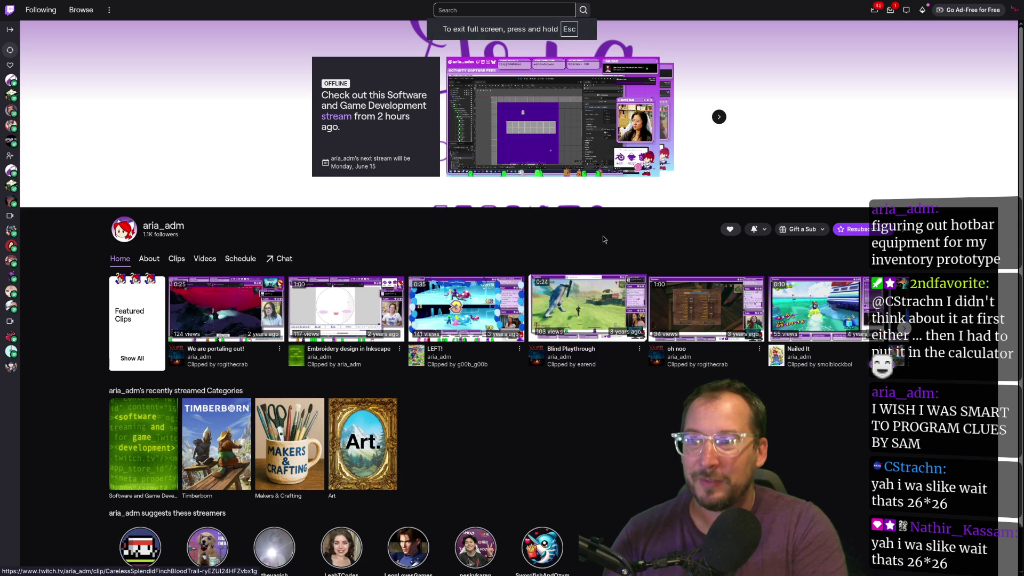
pyautogui.press('Escape')
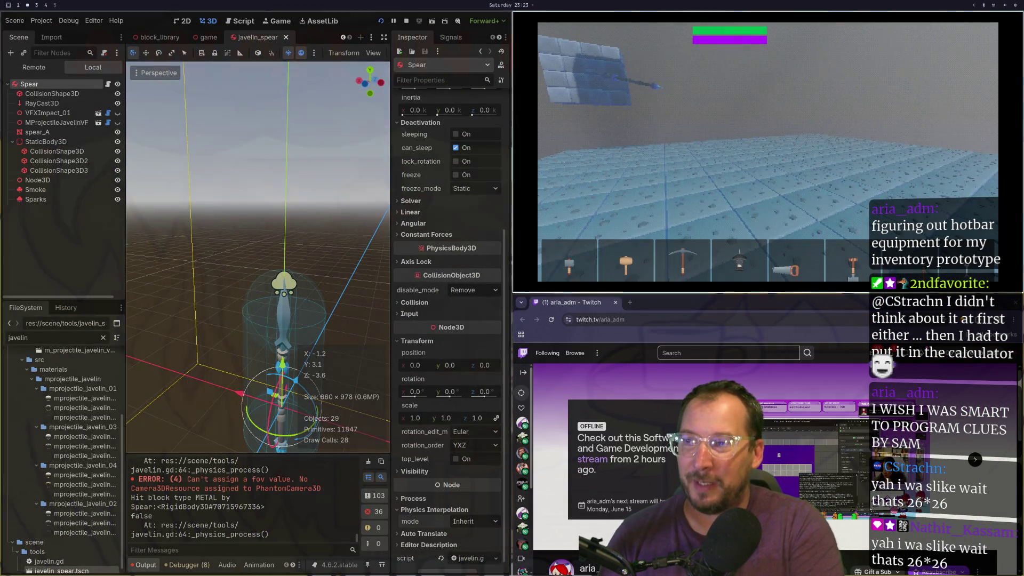
# Close the Twitch browser window and stop the running game, returning to the javelin_spear scene.
pyautogui.hotkey('ctrl', 'w')
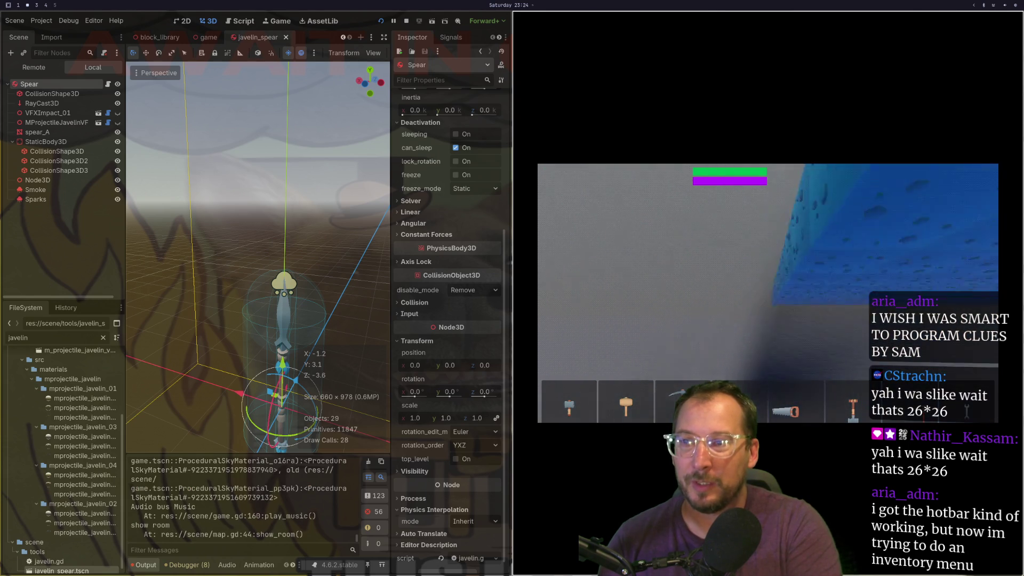
pyautogui.press('super+q')
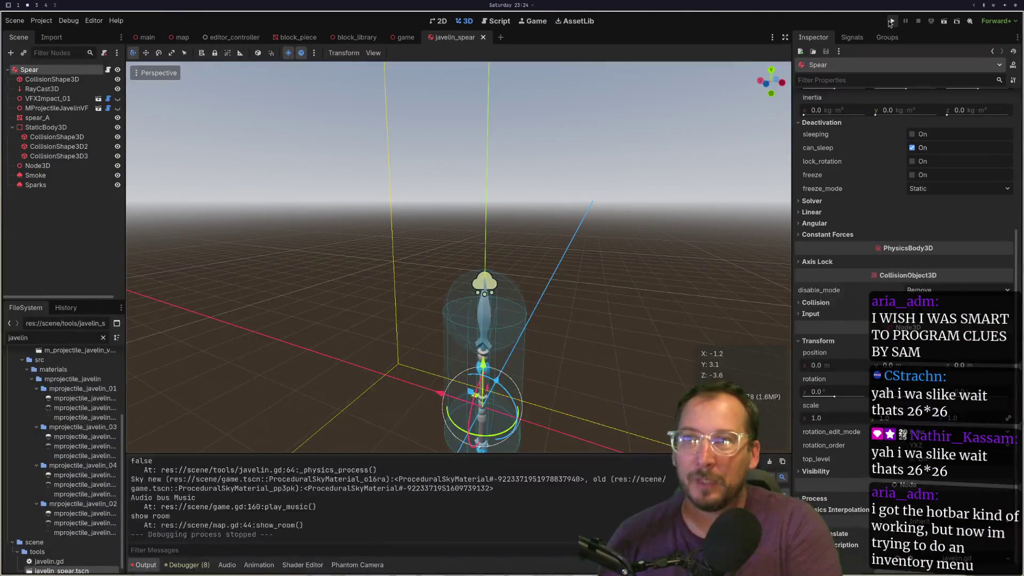
# Run the project and hurl the javelin at the floating brick block, triggering a fiery impact.
pyautogui.click(888, 21)
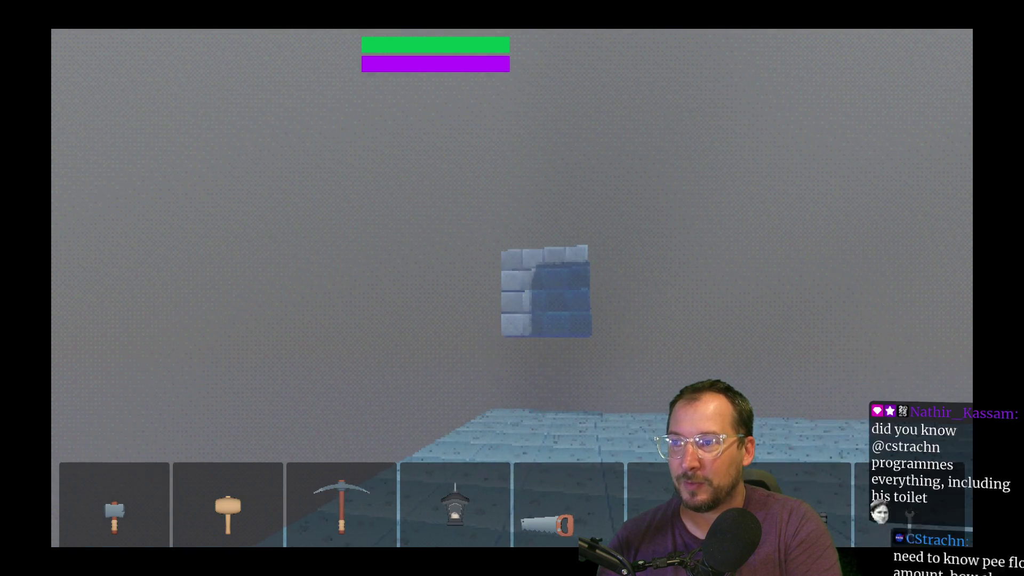
pyautogui.click(512, 287)
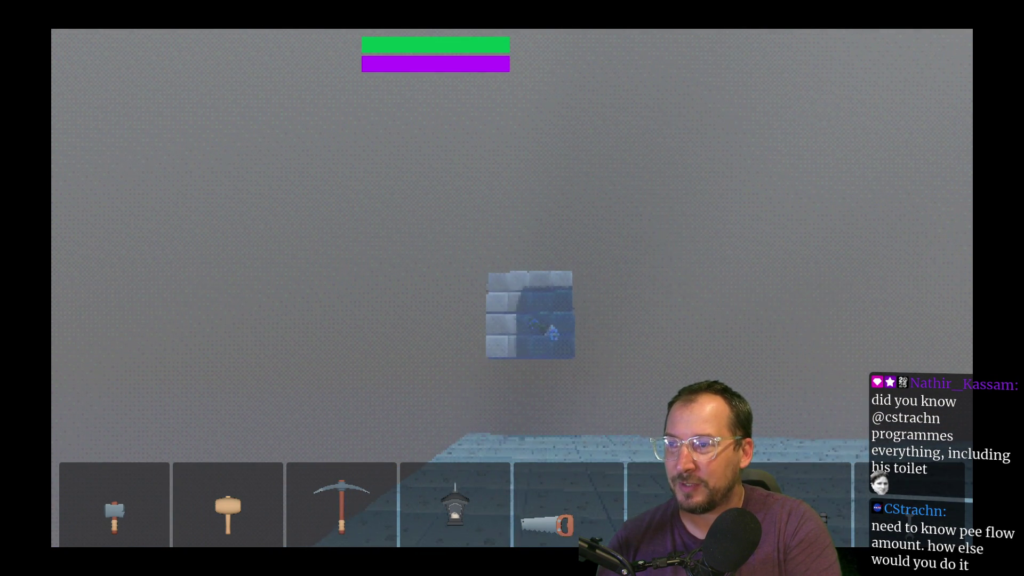
pyautogui.click(512, 288)
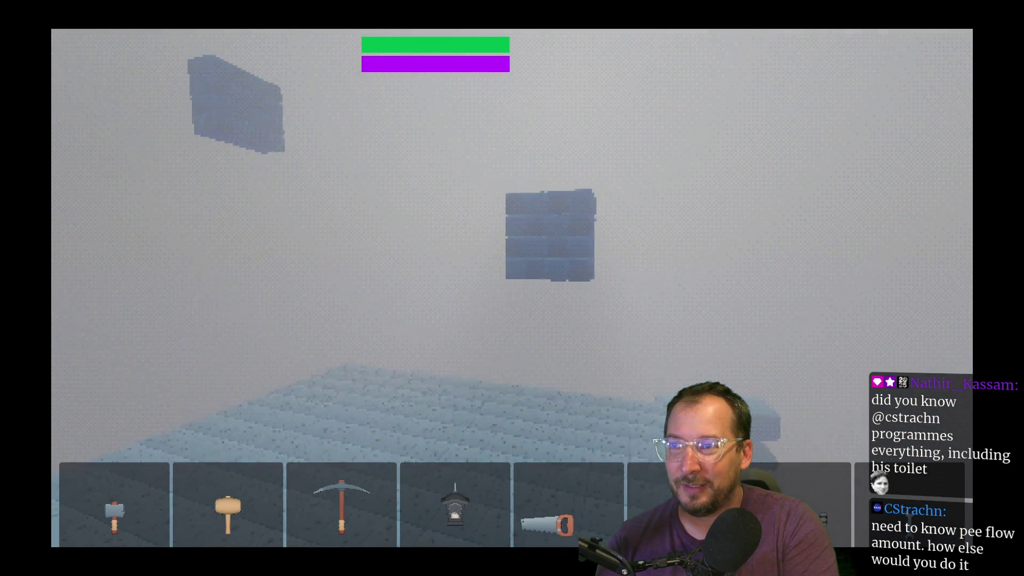
pyautogui.click(511, 288)
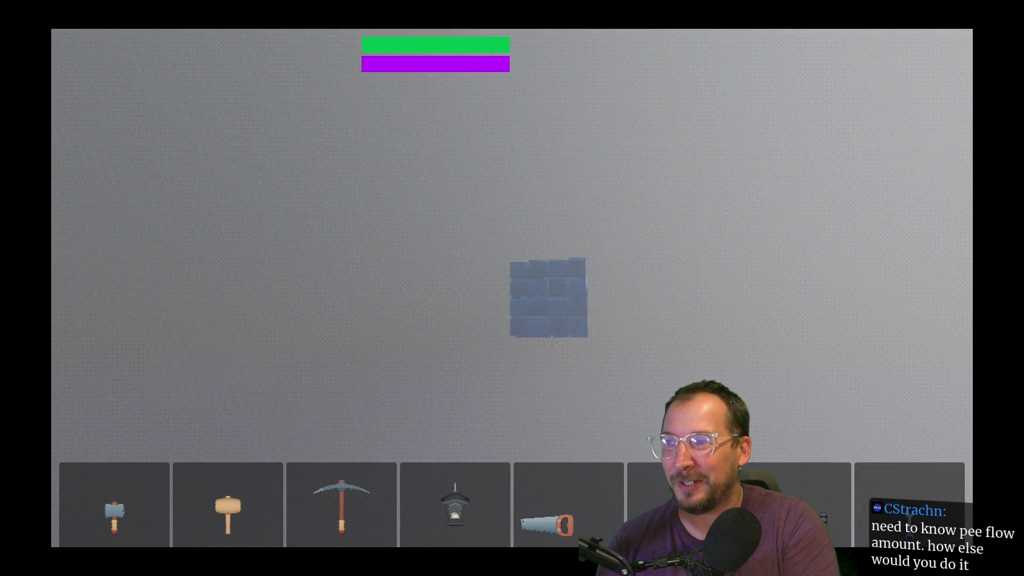
# Throw the javelin at the floating block six more times, then stop the game with F8.
pyautogui.click(512, 288)
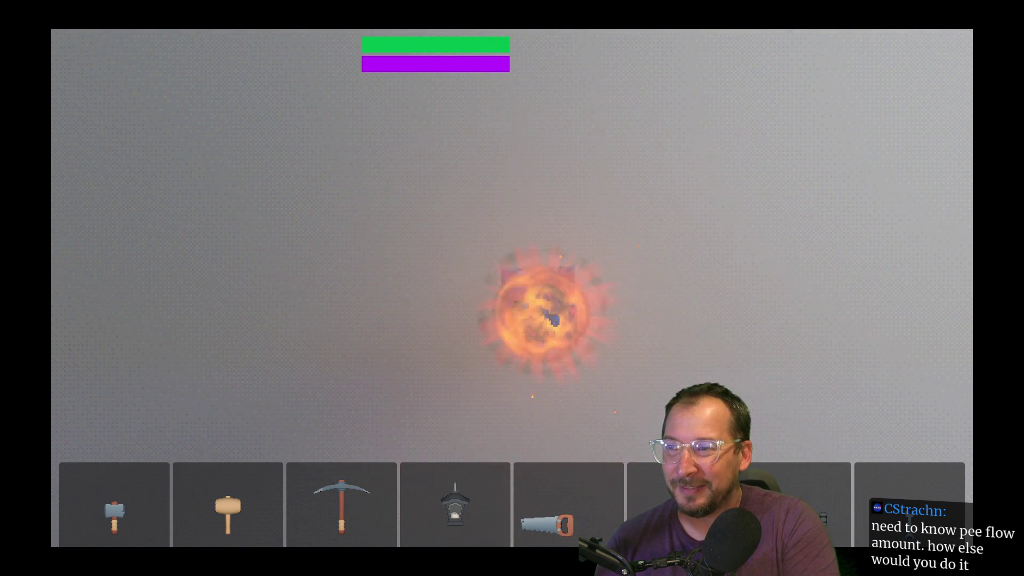
pyautogui.click(511, 288)
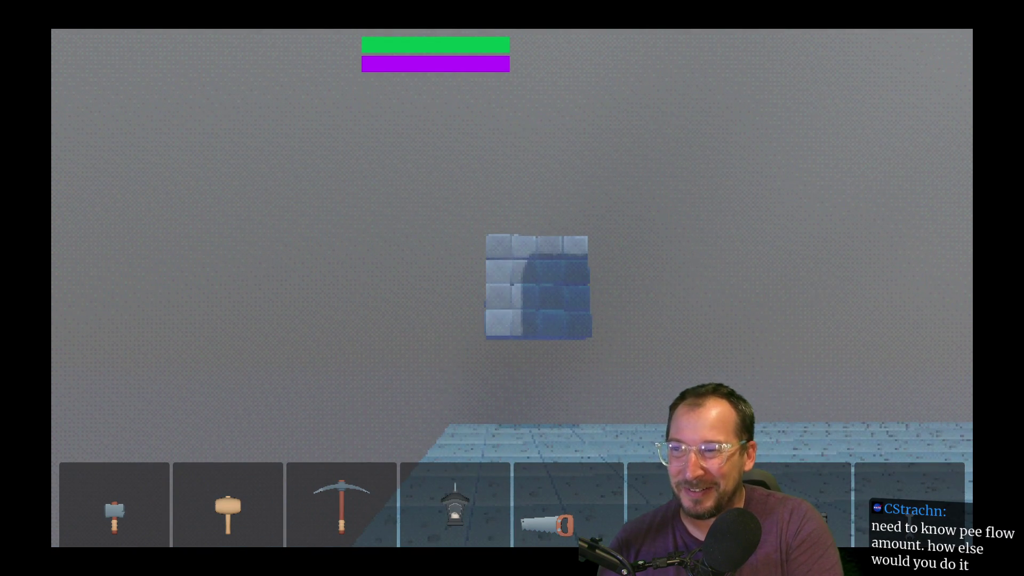
pyautogui.click(512, 288)
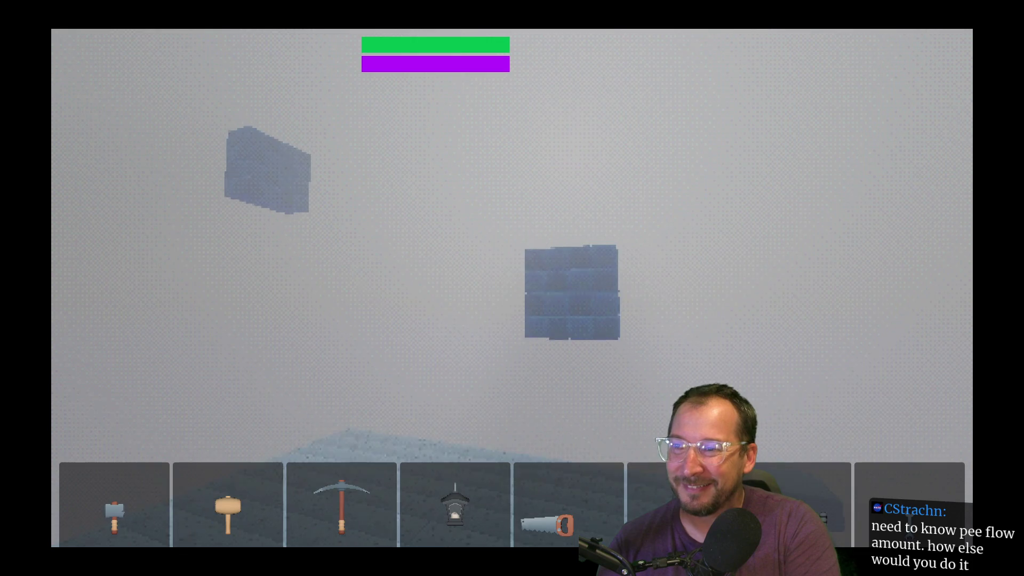
pyautogui.click(512, 288)
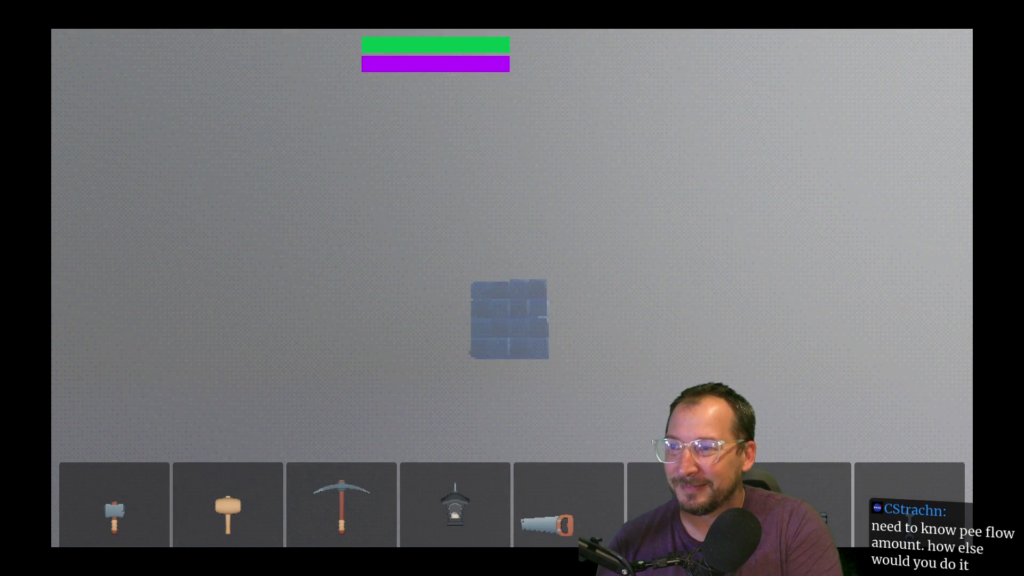
pyautogui.click(511, 288)
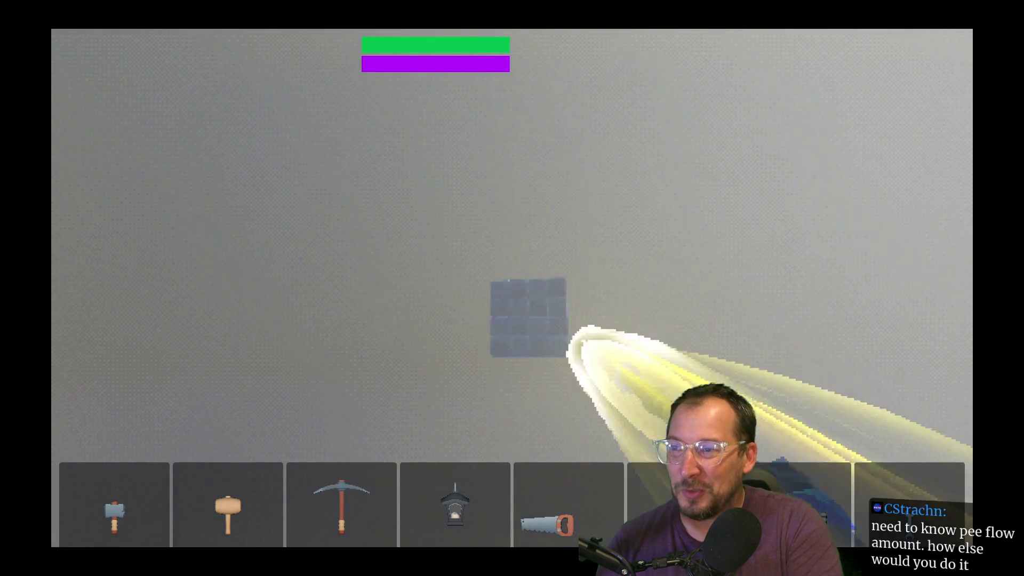
pyautogui.click(512, 288)
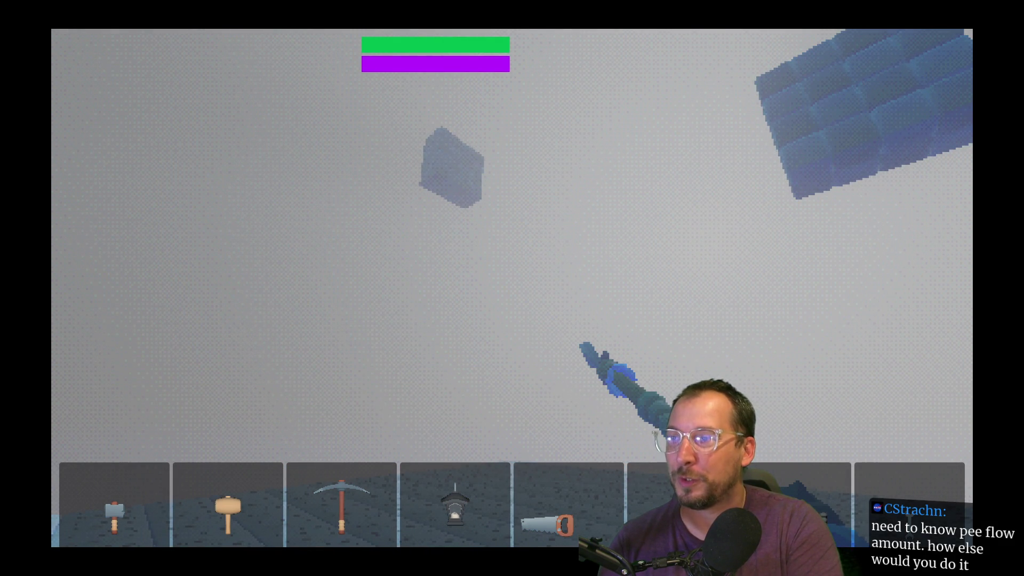
pyautogui.press('F8')
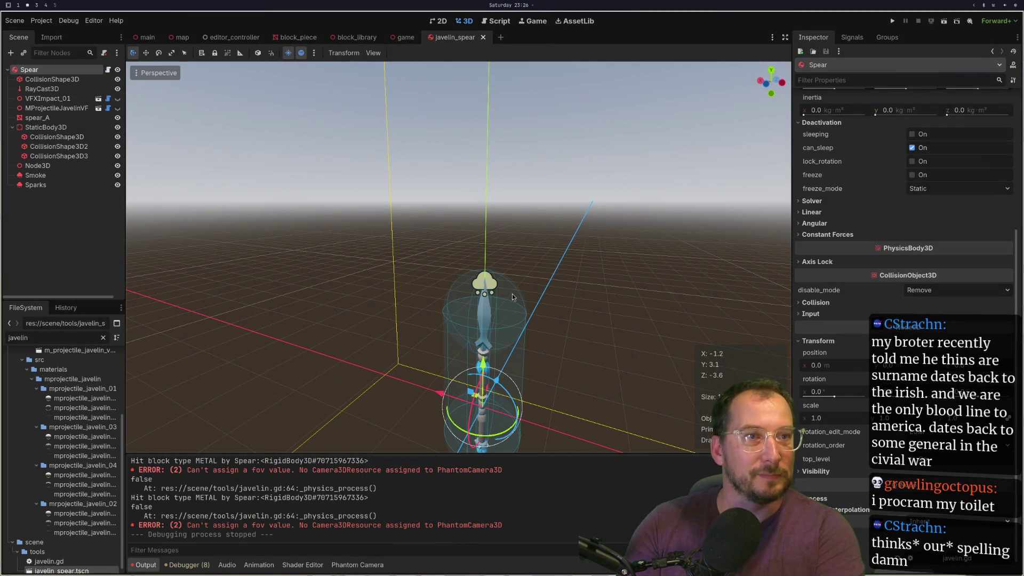
pyautogui.press('super+1')
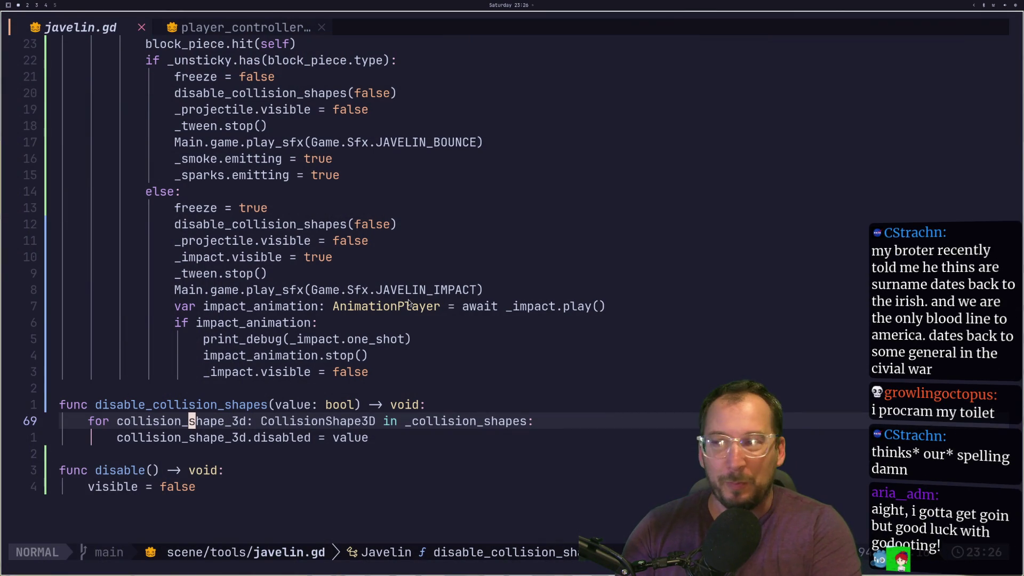
pyautogui.press('super+3')
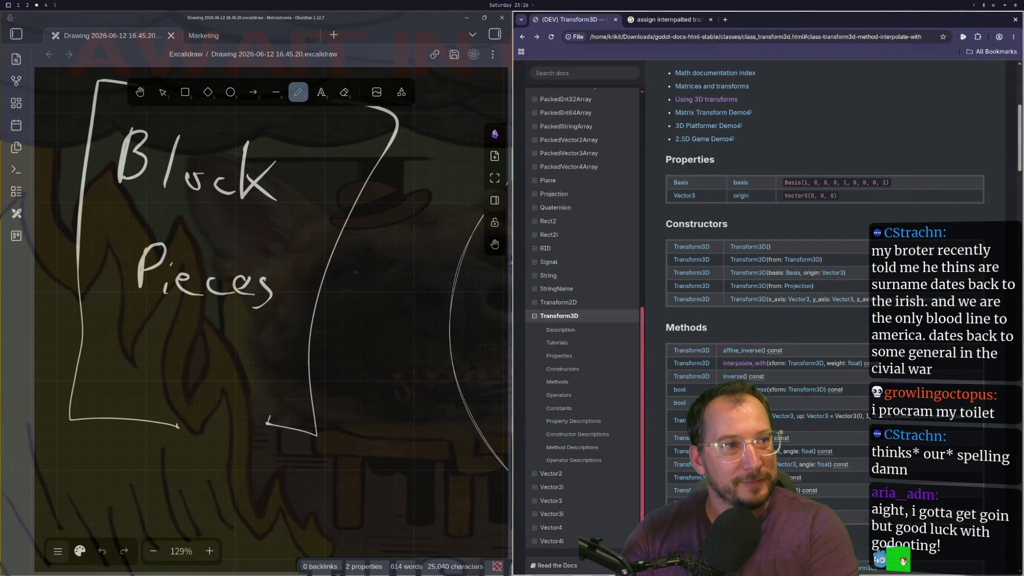
pyautogui.press('super+2')
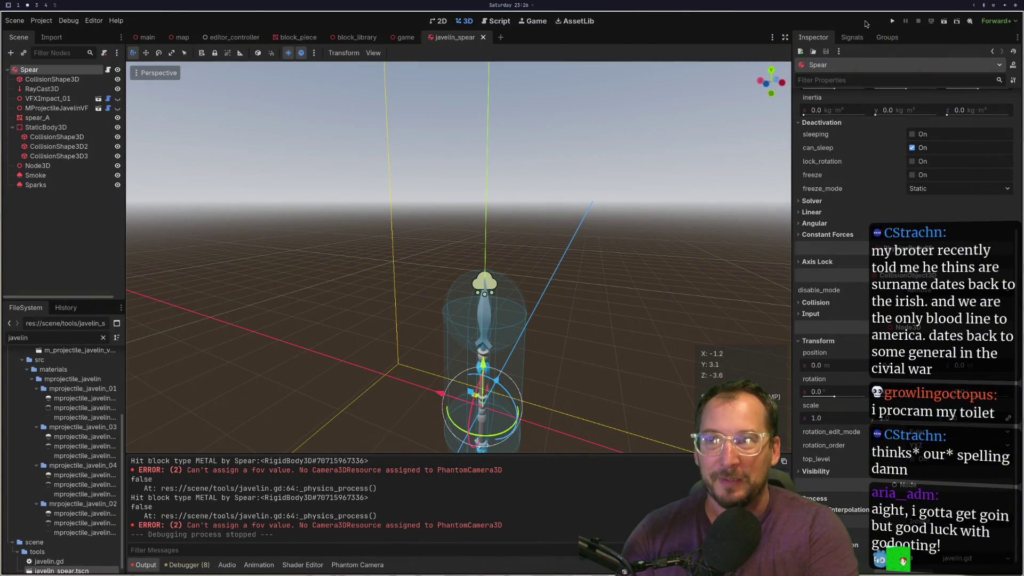
pyautogui.click(896, 23)
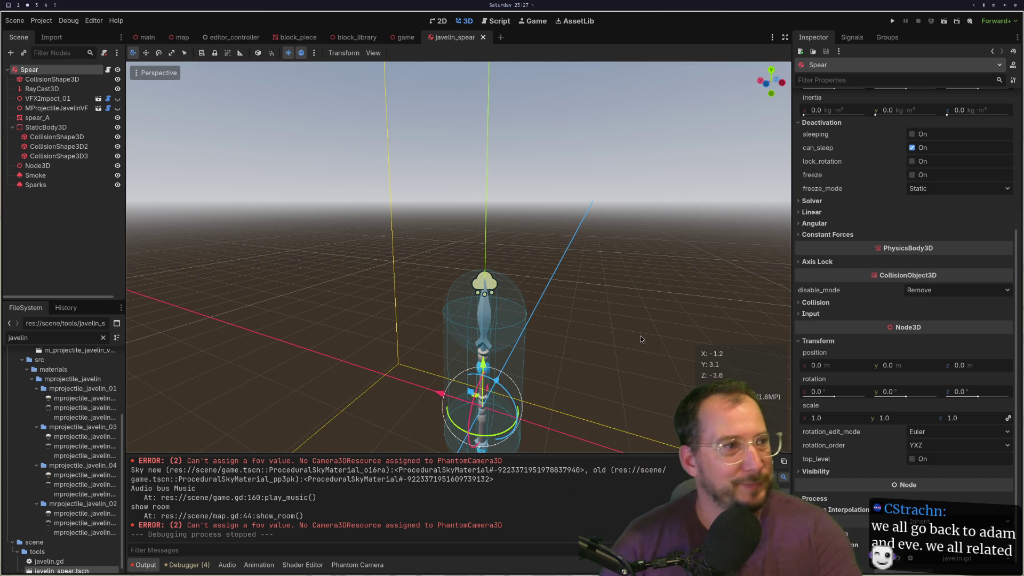
# Glance at javelin.gd, then switch to workspace 3 with the Block Pieces sketch and Transform3D docs.
pyautogui.hotkey('alt', 'Tab')
pyautogui.hotkey('alt', 'Tab')
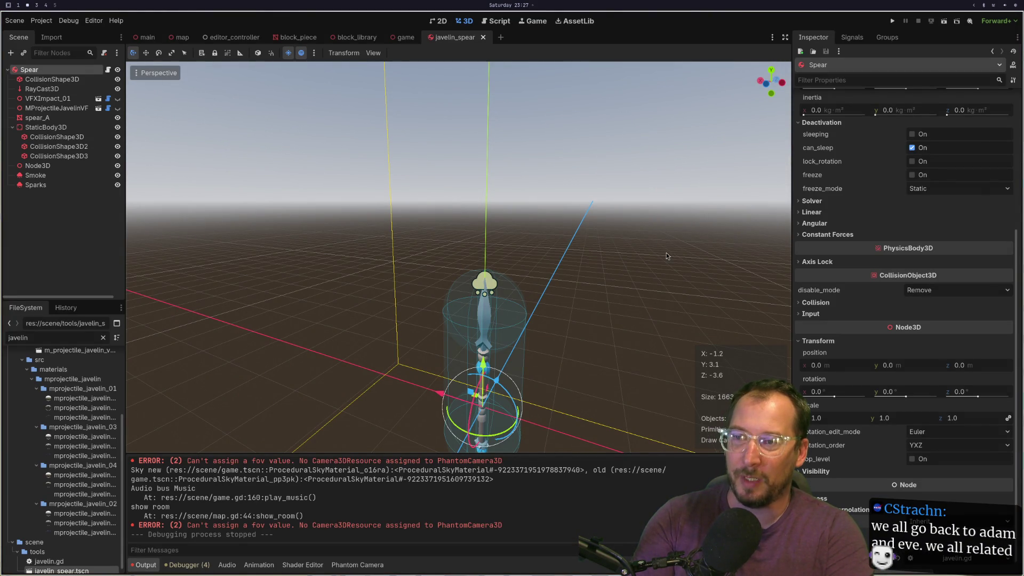
pyautogui.press('super+3')
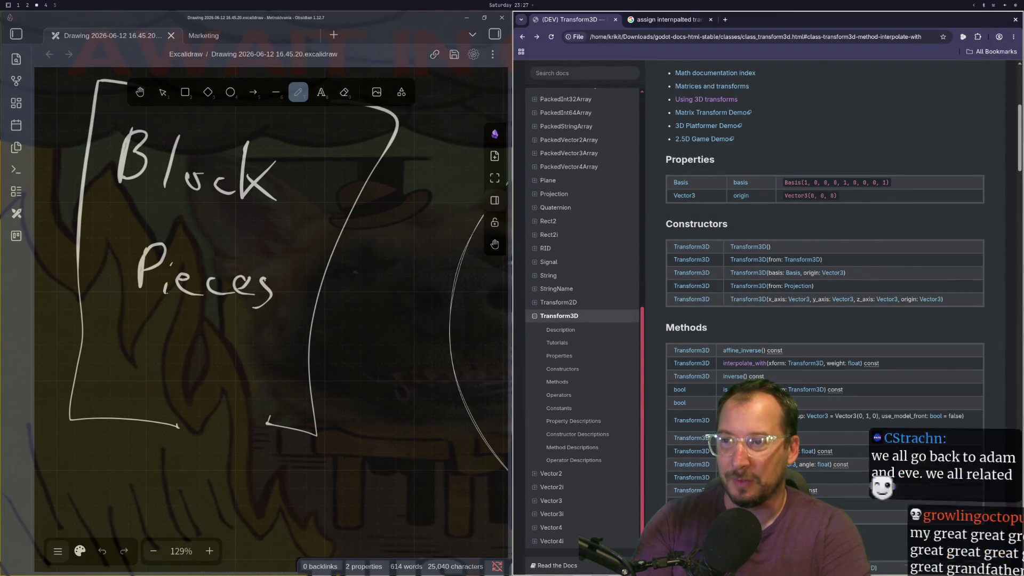
# Return to the Godot editor on workspace 2, later tiling the live Twitch page beside it.
pyautogui.press('super+2')
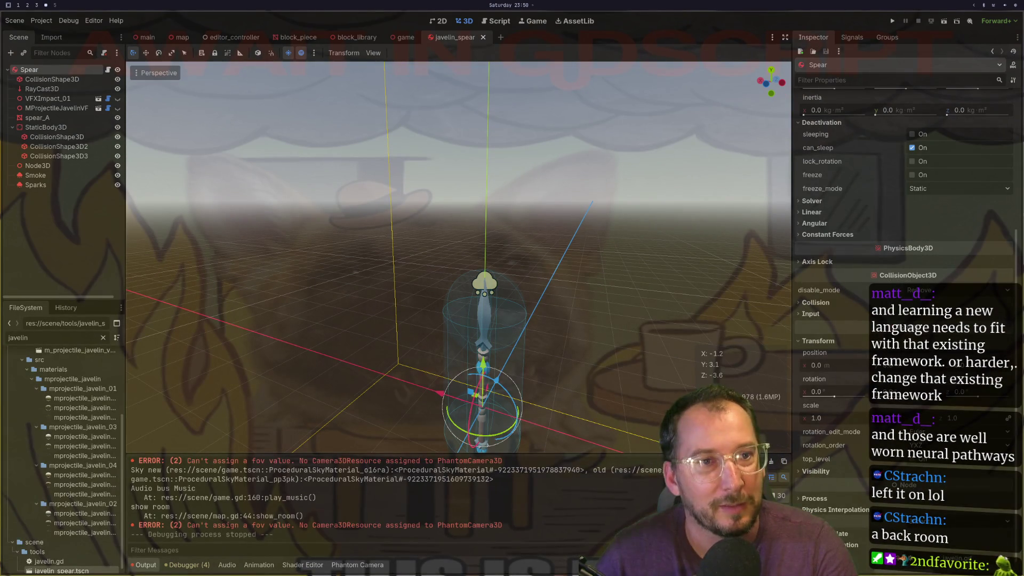
pyautogui.press('super+2')
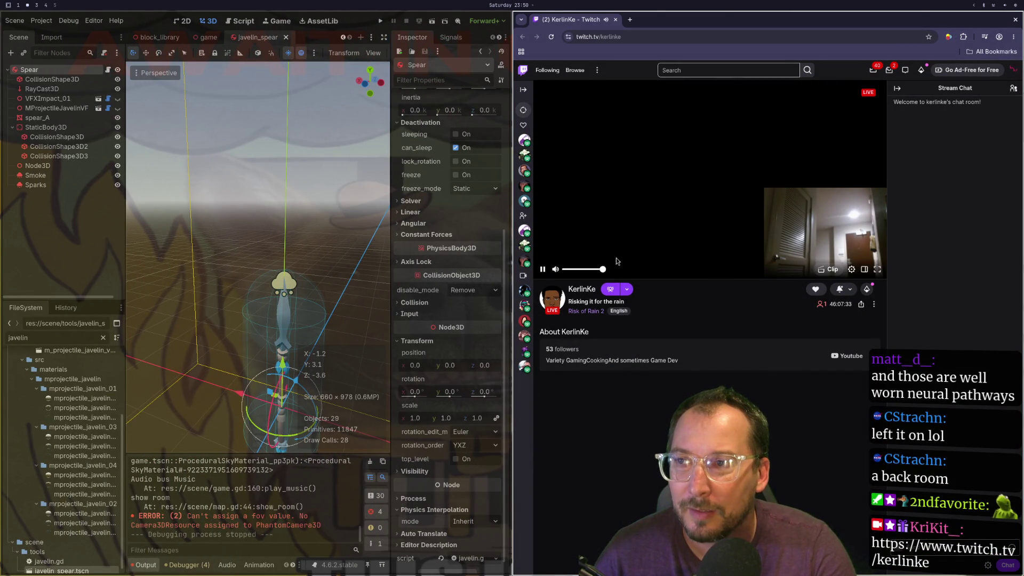
pyautogui.click(874, 269)
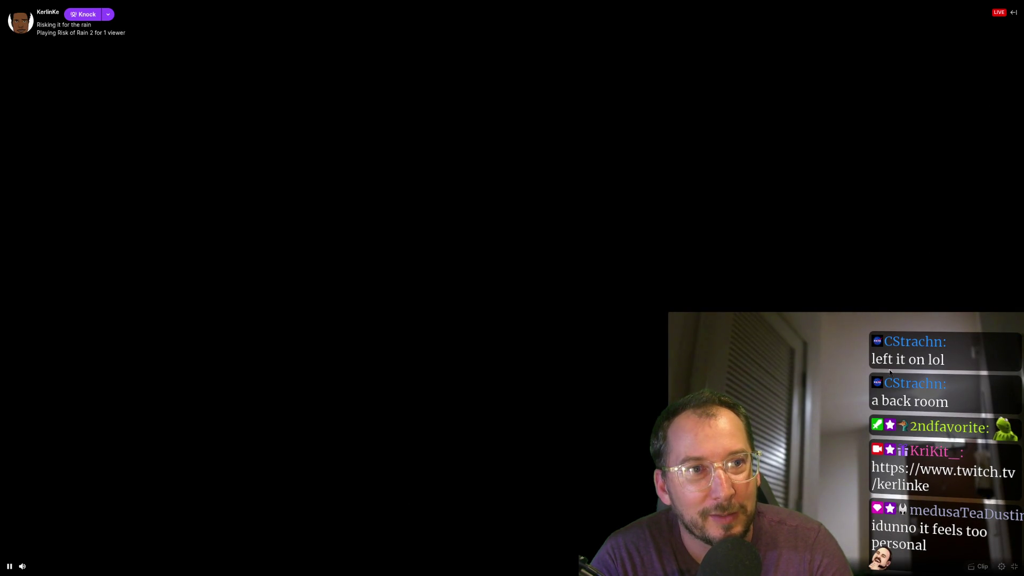
pyautogui.click(1014, 566)
pyautogui.moveTo(765, 251)
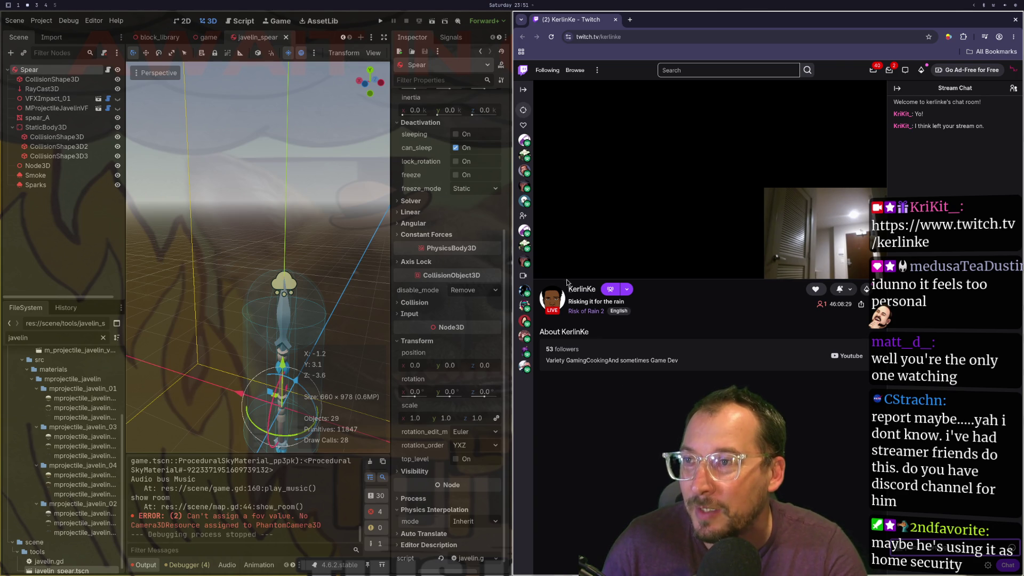
pyautogui.click(626, 289)
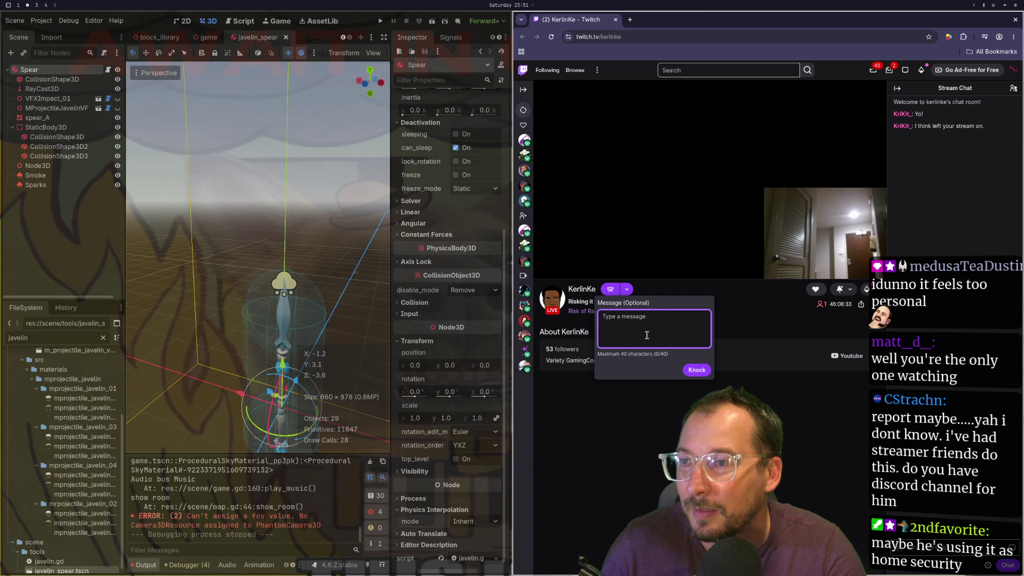
# Draft a knock message, then clear it and close the knock box onto the channel Home page.
pyautogui.write('Hey dude')
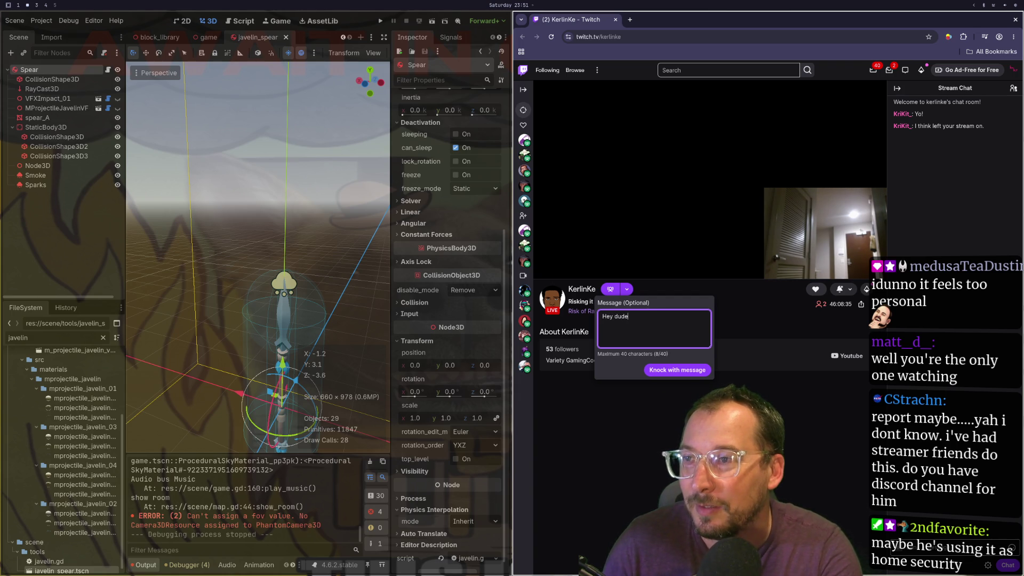
pyautogui.write(' I think you')
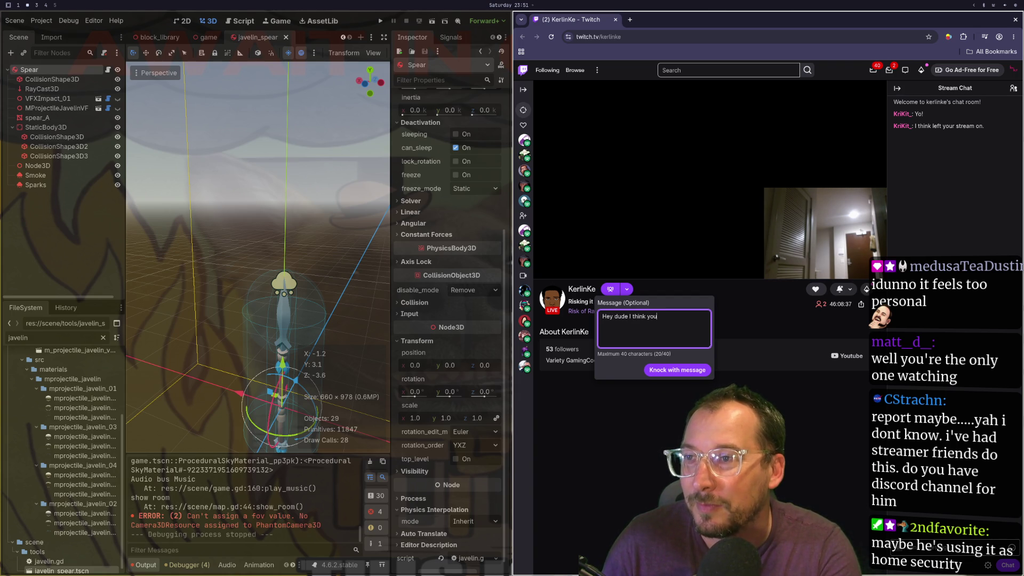
pyautogui.write(' lg')
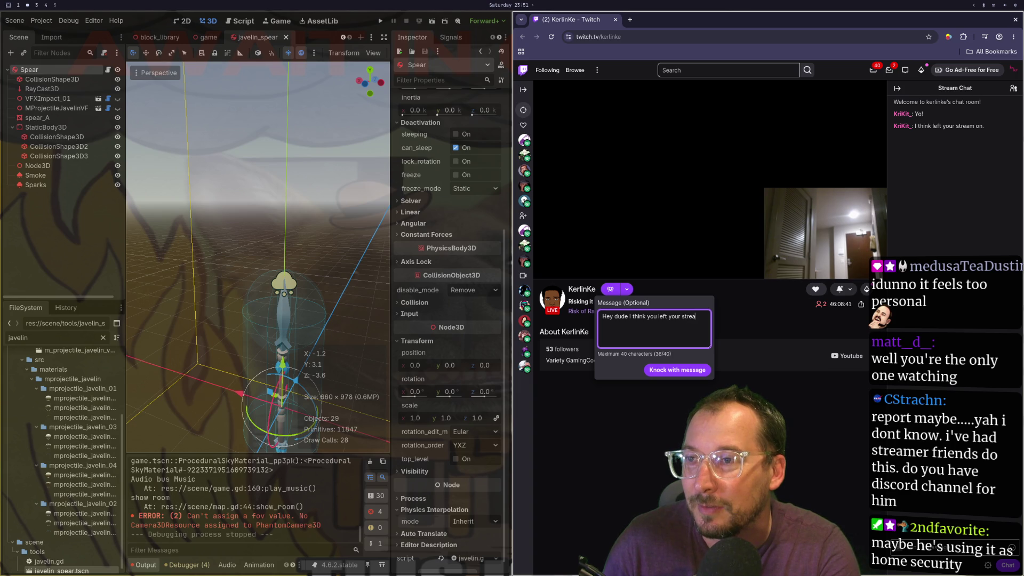
pyautogui.write('!')
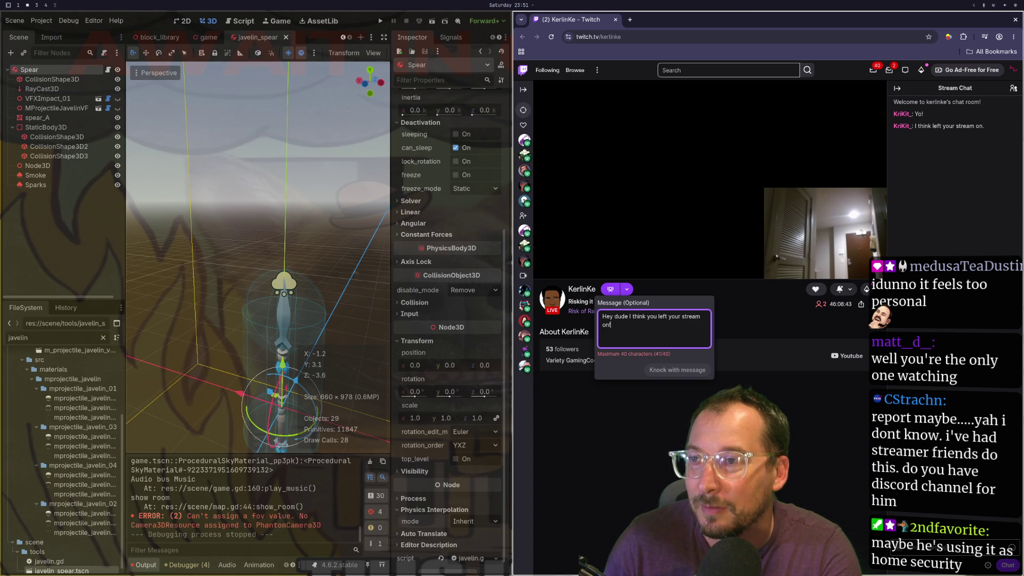
pyautogui.press('BackSpace')
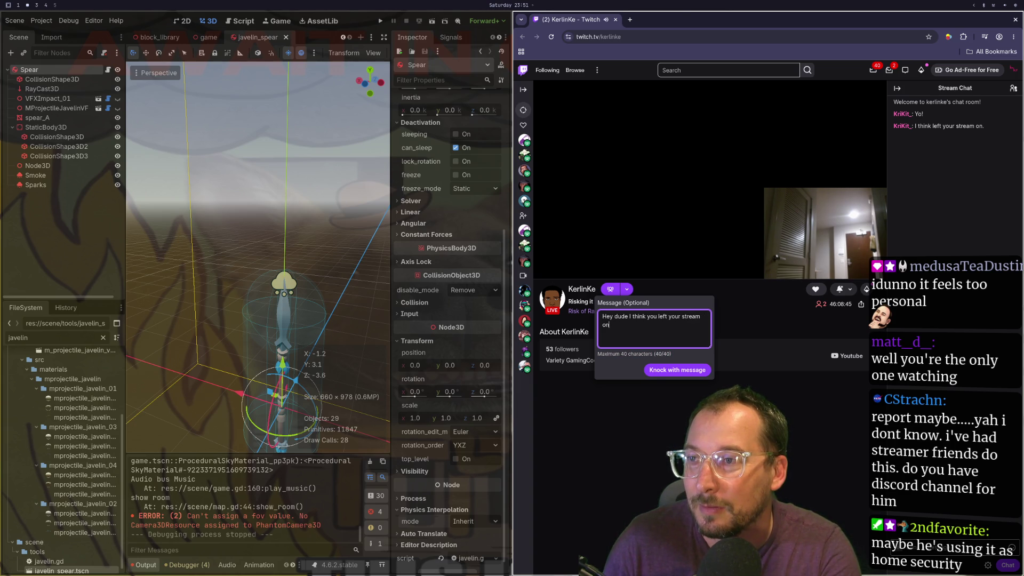
pyautogui.hotkey('ctrl', 'a')
pyautogui.press('BackSpace')
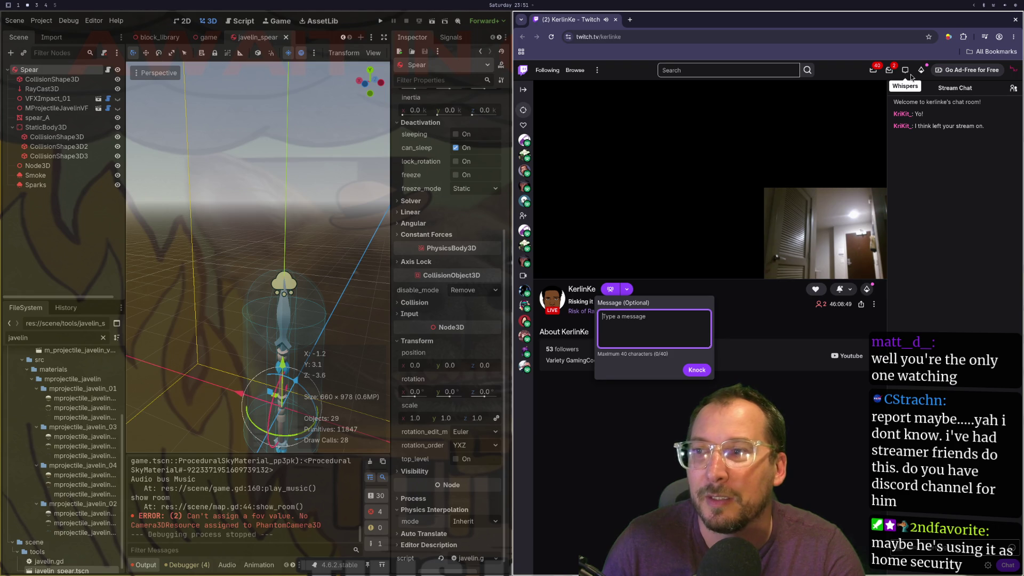
pyautogui.click(581, 290)
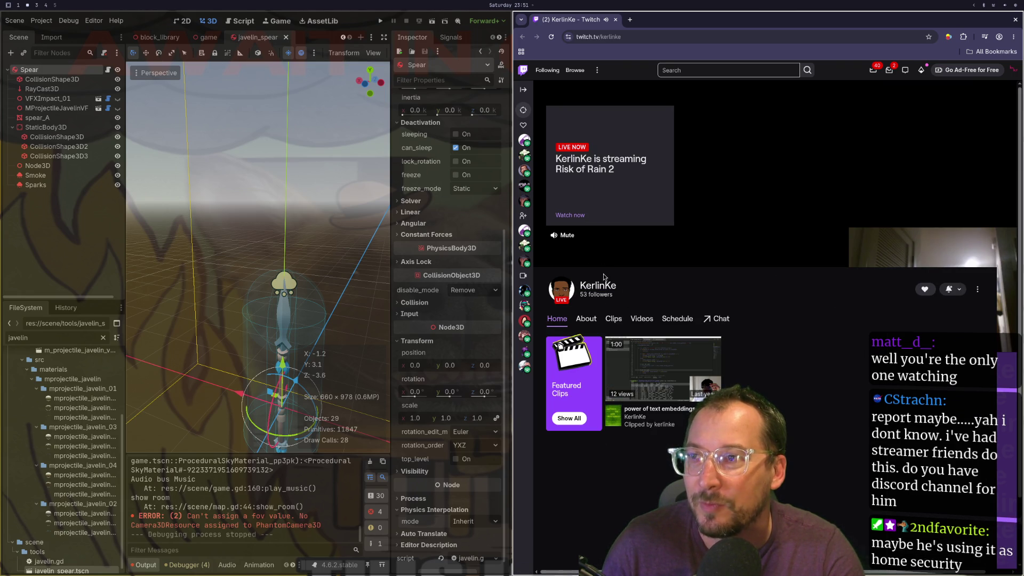
# Return to the live stream with chat and begin a chat command with '/'.
pyautogui.click(597, 290)
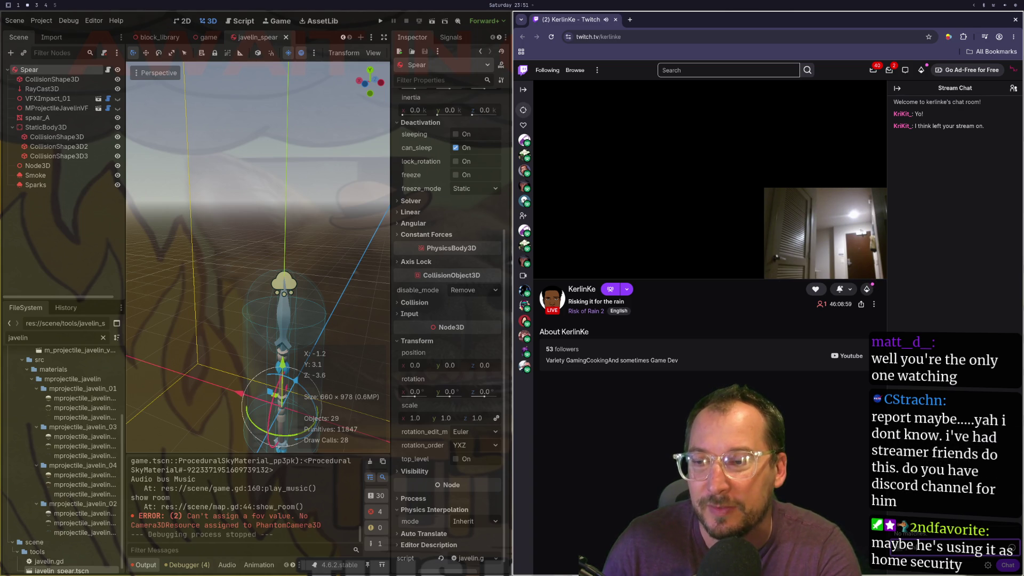
pyautogui.write('/')
pyautogui.press('BackSpace')
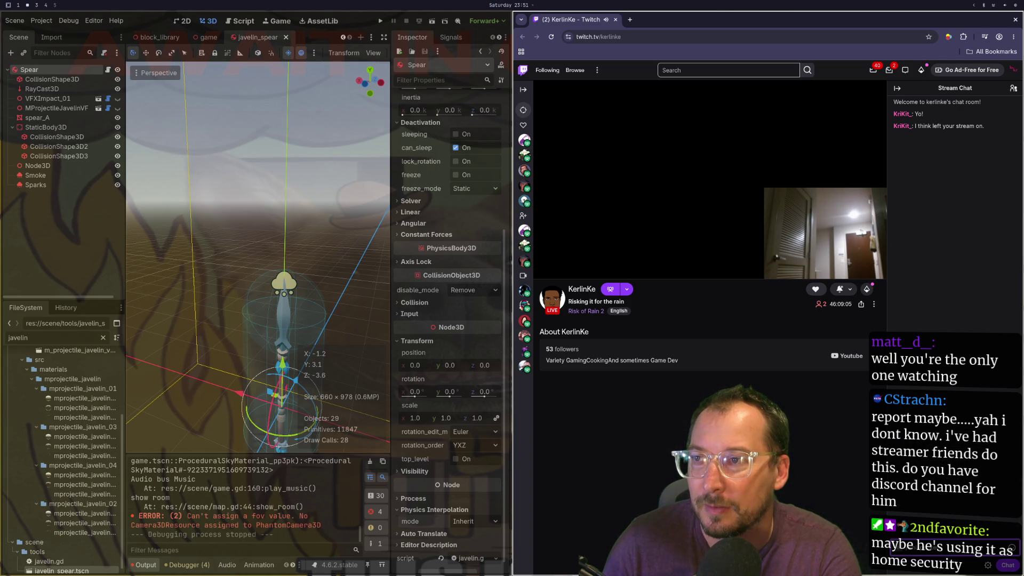
pyautogui.write('/')
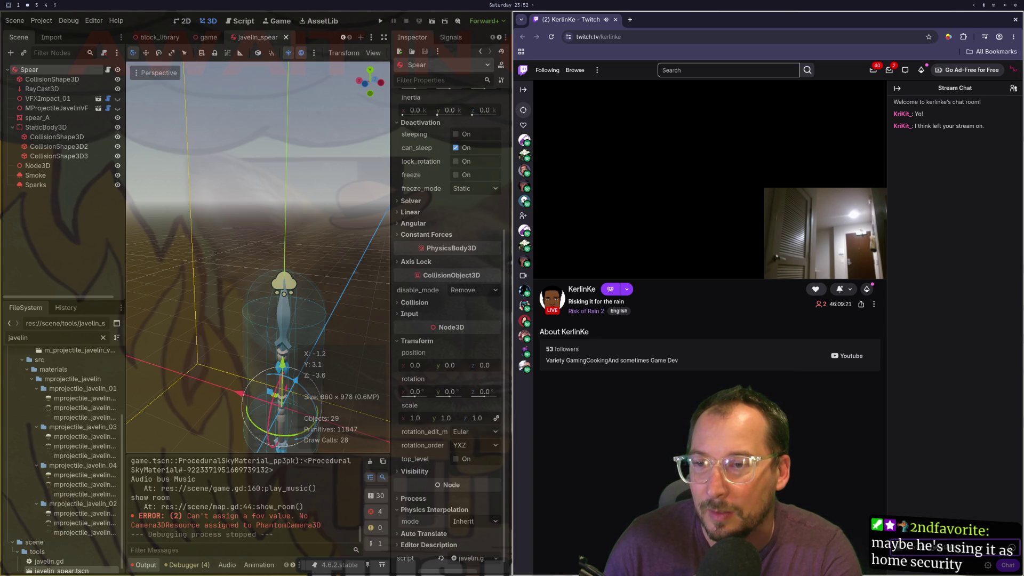
# Send a /whisper telling the streamer they left their stream on, then switch to workspace 4.
pyautogui.write('ey just')
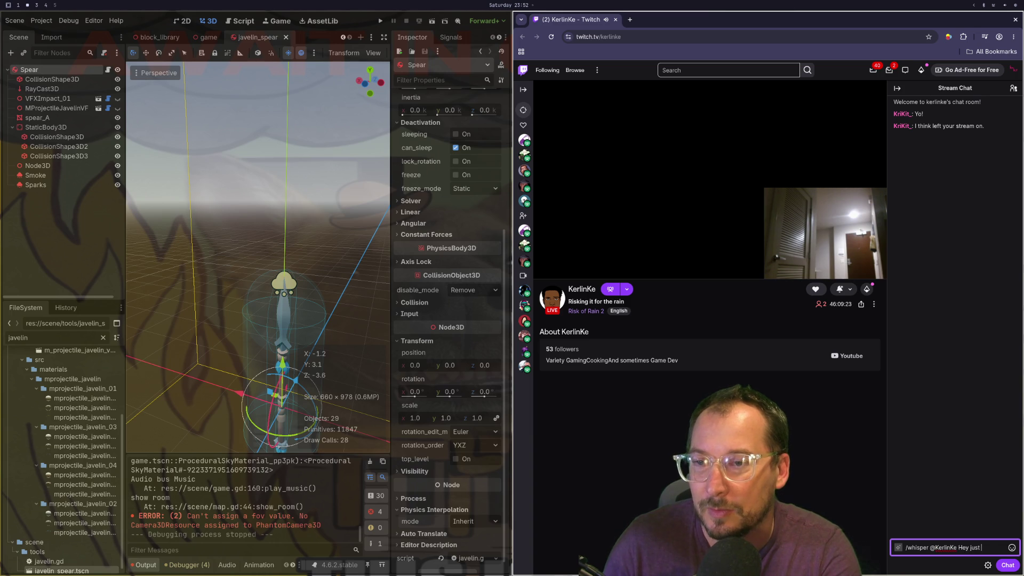
pyautogui.write(' wanted to let you know I')
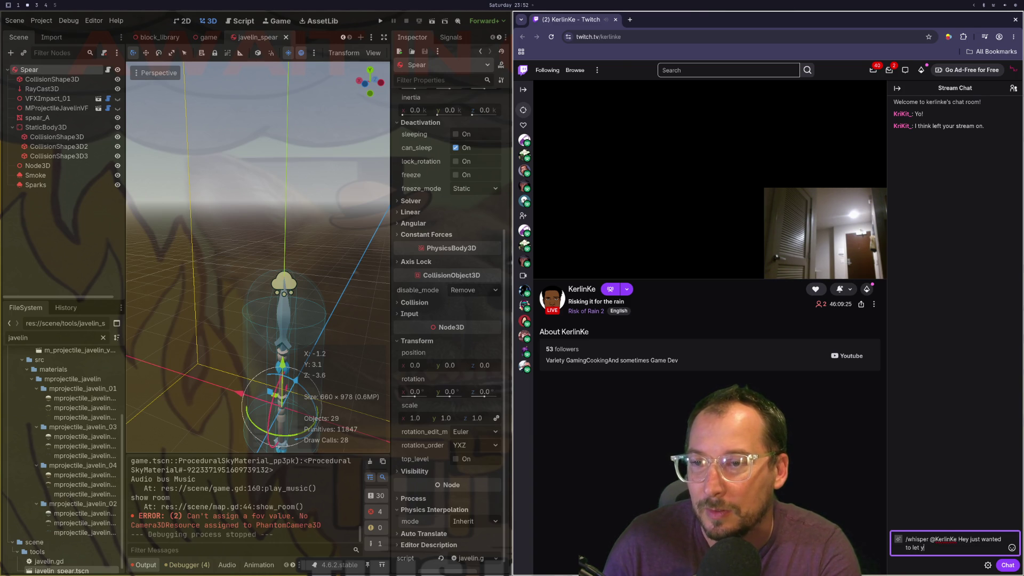
pyautogui.write(' think you')
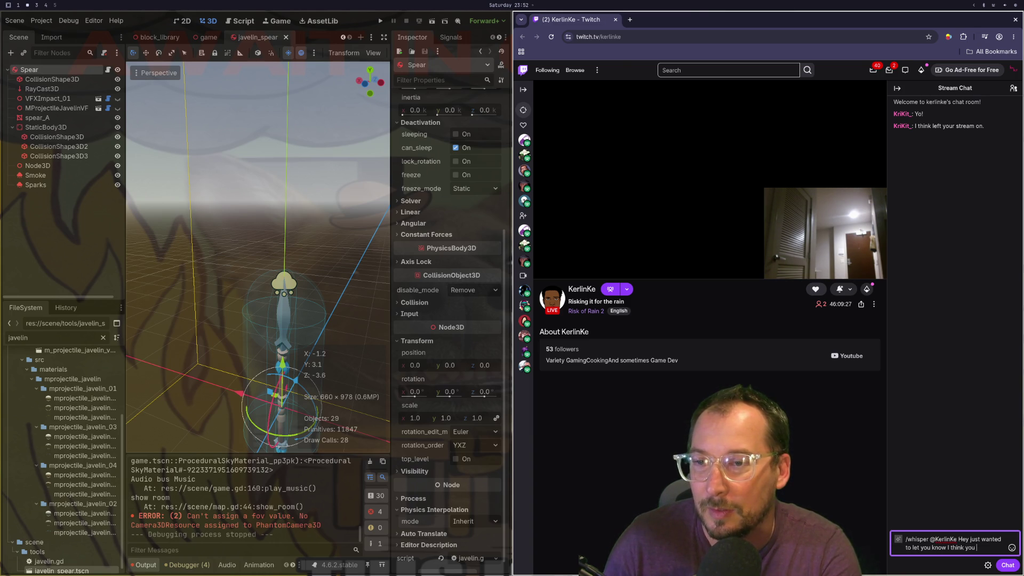
pyautogui.write(' lef tyou')
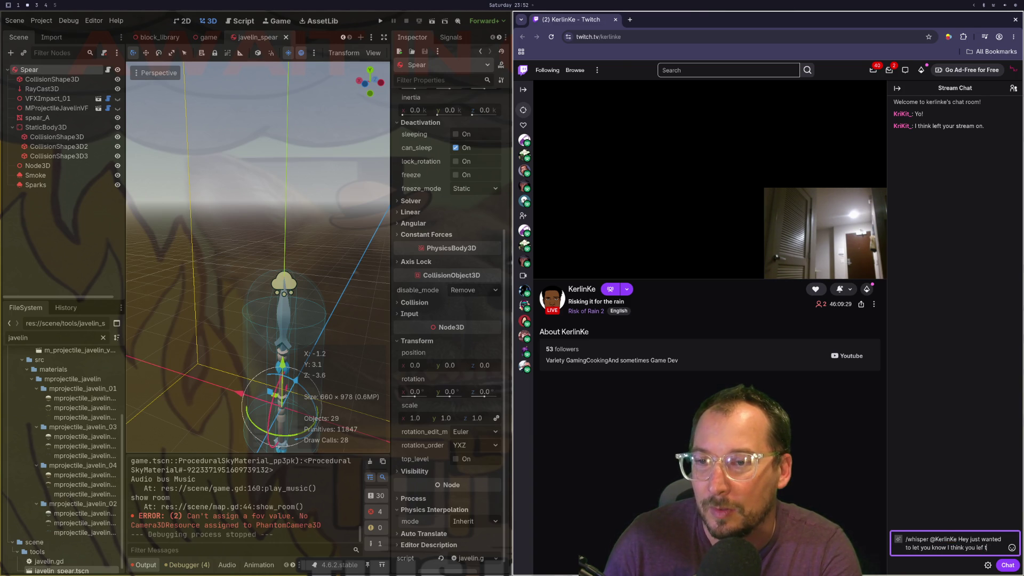
pyautogui.press('BackSpace')
pyautogui.press('BackSpace')
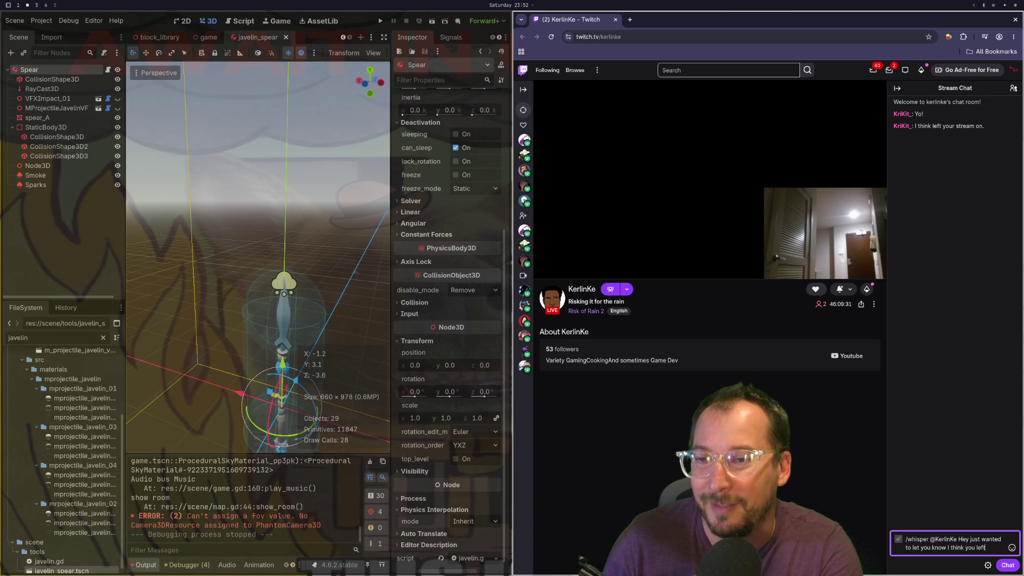
pyautogui.write('your stream')
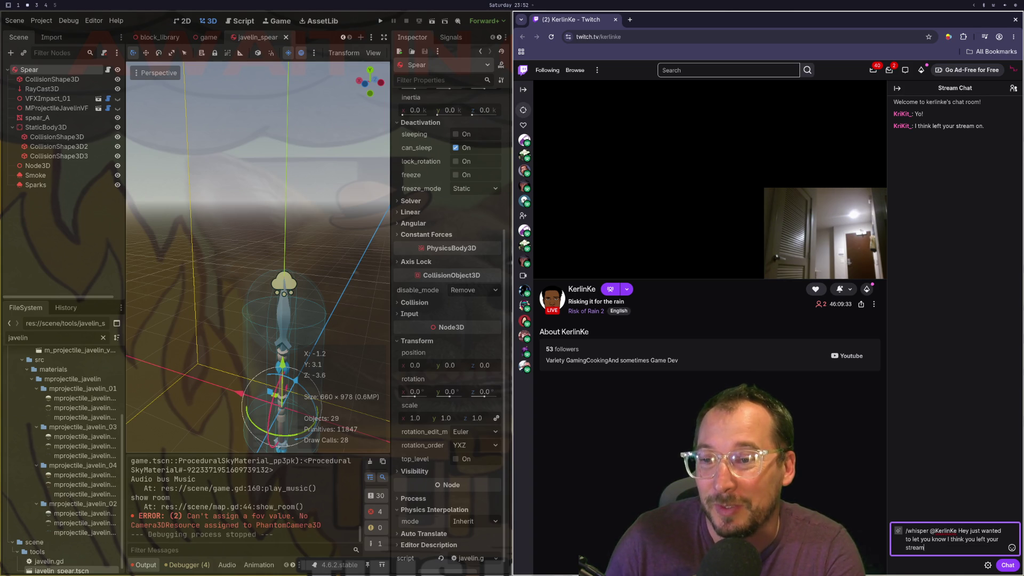
pyautogui.press('Return')
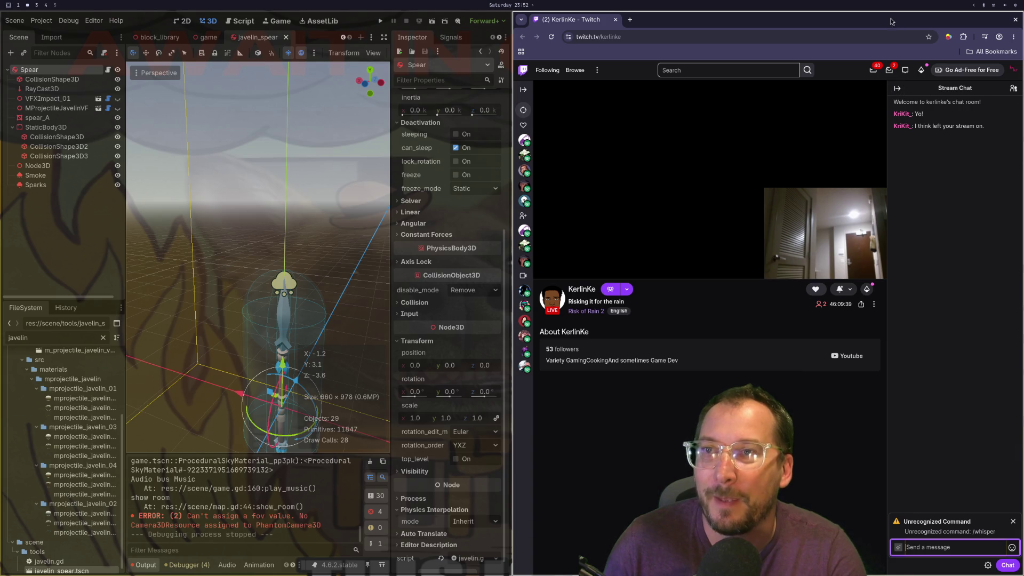
pyautogui.press('super+4')
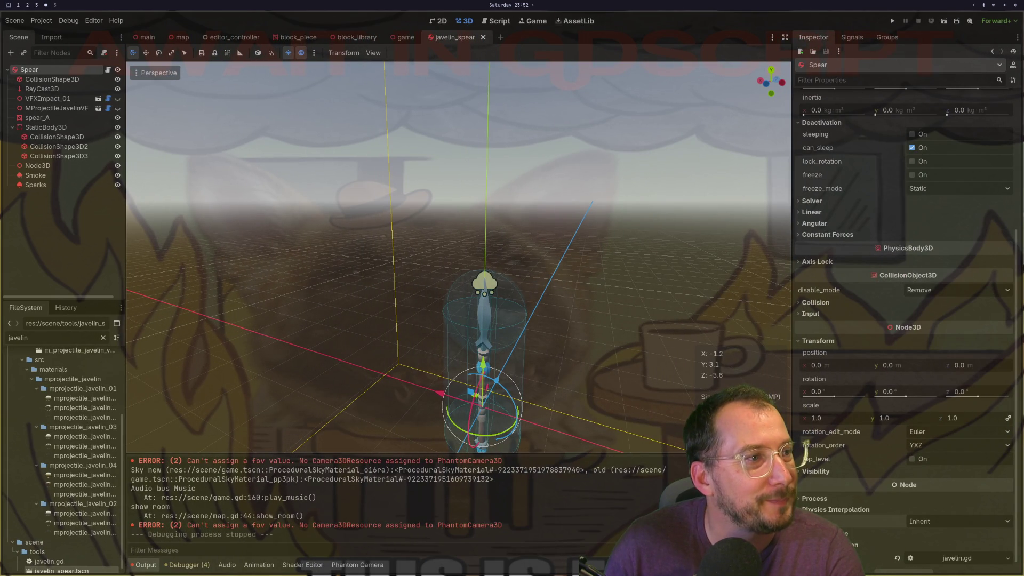